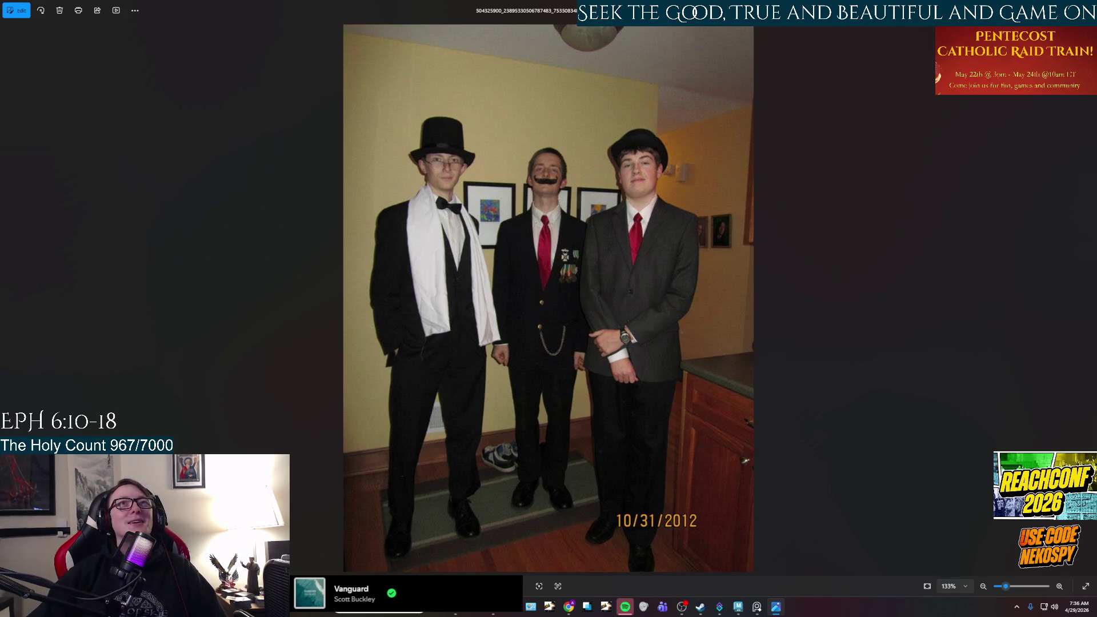
# - Close the reference photo and select the left and middle hanging oval pieces
pyautogui.hotkey('alt', 'F4')
pyautogui.keyDown('alt'); pyautogui.moveTo(637, 380); pyautogui.dragTo(606, 398); pyautogui.keyUp('alt')
pyautogui.click(498, 355)
pyautogui.click(601, 383)
pyautogui.moveTo(713, 363)
pyautogui.keyDown('alt'); pyautogui.mouseDown()
pyautogui.moveTo(674, 363)
pyautogui.moveTo(641, 294)
pyautogui.moveTo(576, 366)
pyautogui.moveTo(594, 251)
pyautogui.mouseUp(); pyautogui.keyUp('alt')
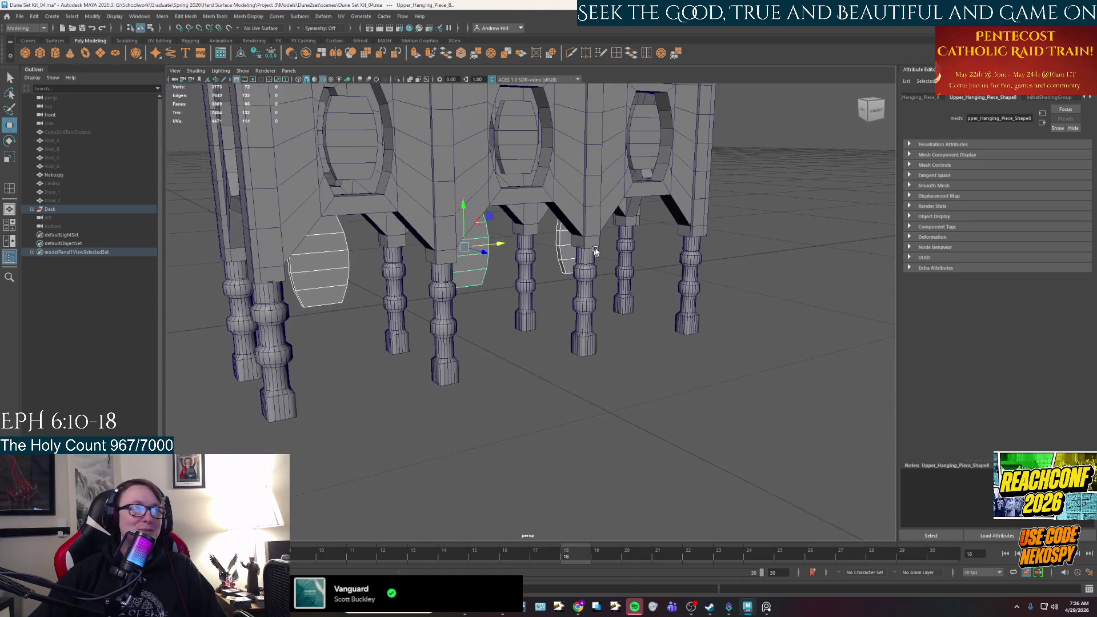
# - Scale up the hanging oval pieces to fill the desk's front openings and duplicate one
pyautogui.press('r')
pyautogui.moveTo(484, 253)
pyautogui.mouseDown()
pyautogui.moveTo(531, 288)
pyautogui.moveTo(591, 307)
pyautogui.moveTo(662, 242)
pyautogui.moveTo(697, 325)
pyautogui.moveTo(632, 330)
pyautogui.moveTo(656, 276)
pyautogui.moveTo(746, 343)
pyautogui.mouseUp()
pyautogui.hotkey('ctrl', 'd')
pyautogui.press('w')
pyautogui.click(666, 246)
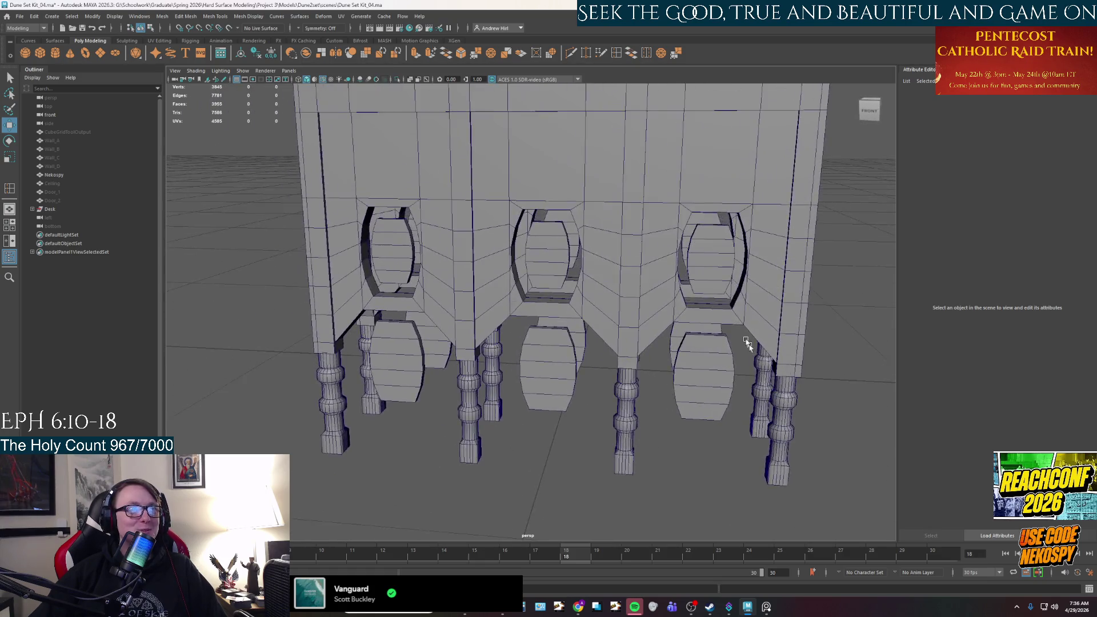
# - Select a hanging oval piece and position it in the desk's side opening
pyautogui.scroll(-5, 731, 334)
pyautogui.moveTo(663, 322)
pyautogui.keyDown('alt'); pyautogui.mouseDown()
pyautogui.moveTo(474, 323)
pyautogui.moveTo(457, 371)
pyautogui.moveTo(513, 307)
pyautogui.mouseUp(); pyautogui.keyUp('alt')
pyautogui.scroll(5, 465, 323)
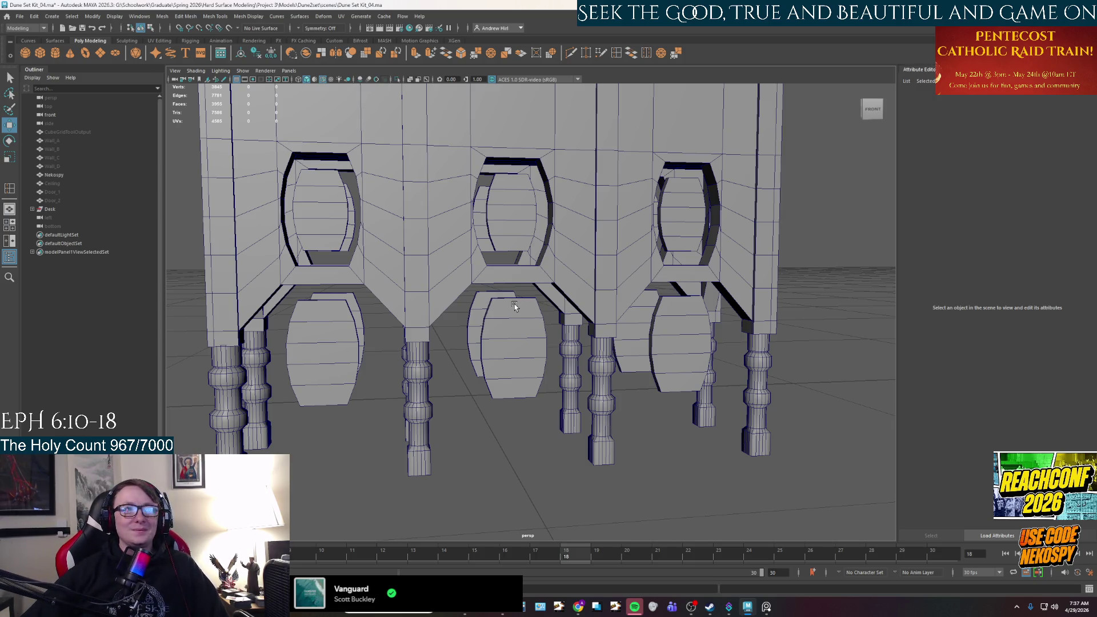
pyautogui.moveTo(514, 307)
pyautogui.keyDown('alt'); pyautogui.mouseDown()
pyautogui.moveTo(536, 220)
pyautogui.moveTo(543, 237)
pyautogui.moveTo(568, 191)
pyautogui.mouseUp(); pyautogui.keyUp('alt')
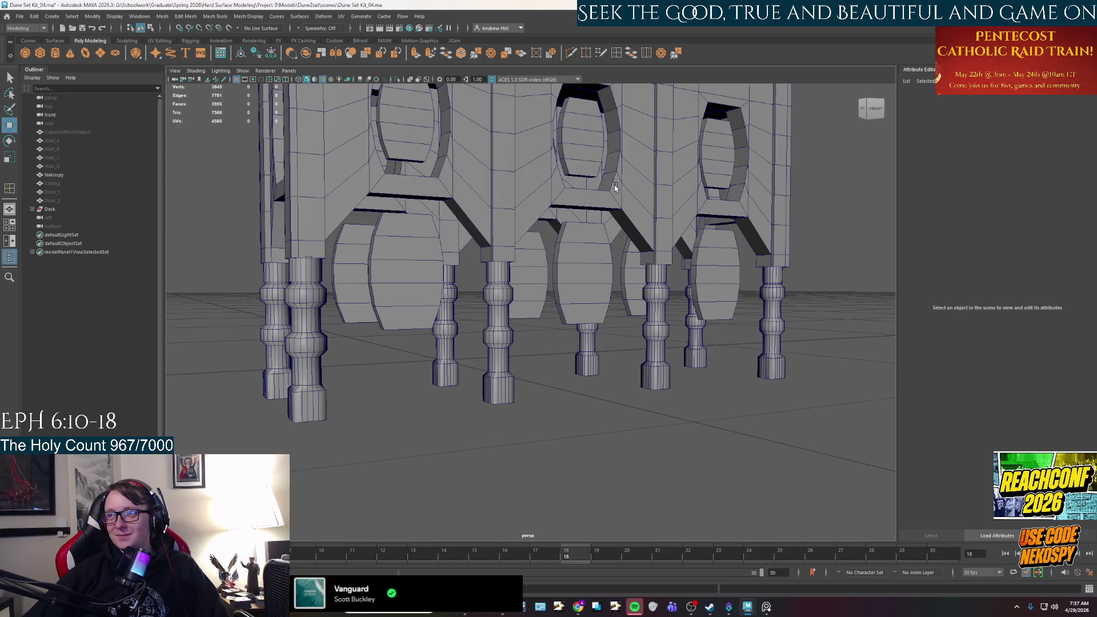
pyautogui.moveTo(605, 194)
pyautogui.keyDown('alt'); pyautogui.mouseDown()
pyautogui.moveTo(551, 221)
pyautogui.moveTo(663, 255)
pyautogui.moveTo(481, 189)
pyautogui.mouseUp(); pyautogui.keyUp('alt')
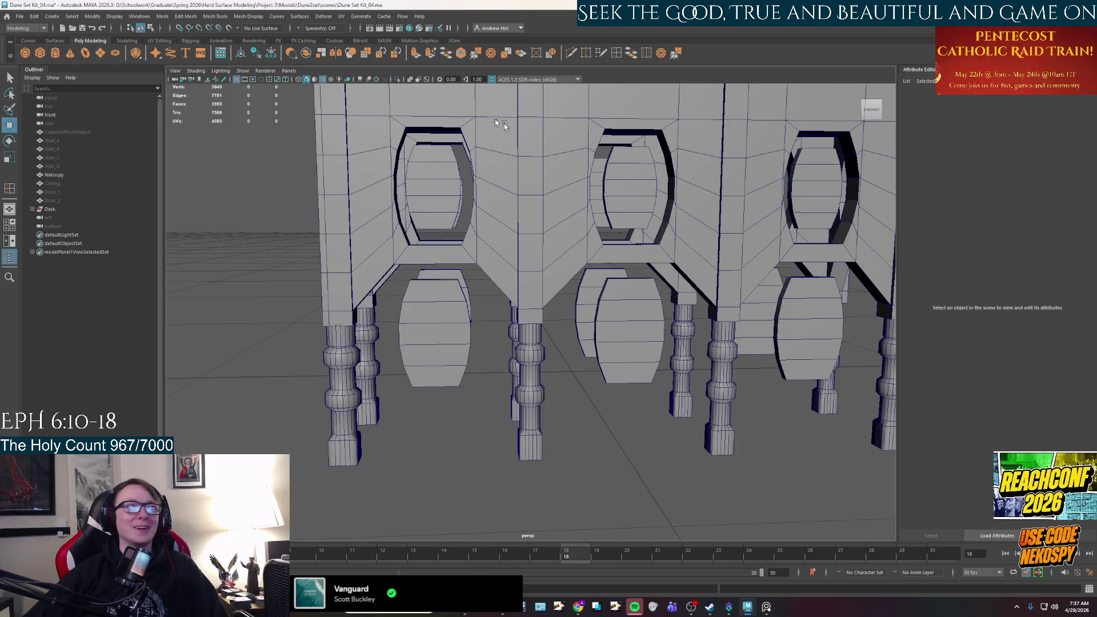
pyautogui.moveTo(515, 184)
pyautogui.keyDown('alt'); pyautogui.mouseDown()
pyautogui.moveTo(600, 186)
pyautogui.moveTo(543, 186)
pyautogui.mouseUp(); pyautogui.keyUp('alt')
pyautogui.click(510, 236)
pyautogui.moveTo(509, 236)
pyautogui.keyDown('alt'); pyautogui.mouseDown()
pyautogui.moveTo(700, 210)
pyautogui.moveTo(577, 242)
pyautogui.moveTo(622, 244)
pyautogui.moveTo(580, 186)
pyautogui.moveTo(558, 239)
pyautogui.moveTo(599, 246)
pyautogui.moveTo(612, 273)
pyautogui.moveTo(651, 245)
pyautogui.moveTo(611, 251)
pyautogui.moveTo(640, 232)
pyautogui.moveTo(653, 266)
pyautogui.moveTo(624, 265)
pyautogui.moveTo(637, 229)
pyautogui.moveTo(583, 267)
pyautogui.moveTo(560, 245)
pyautogui.moveTo(434, 245)
pyautogui.moveTo(788, 237)
pyautogui.moveTo(656, 244)
pyautogui.mouseUp(); pyautogui.keyUp('alt')
pyautogui.press('e')
pyautogui.press('w')
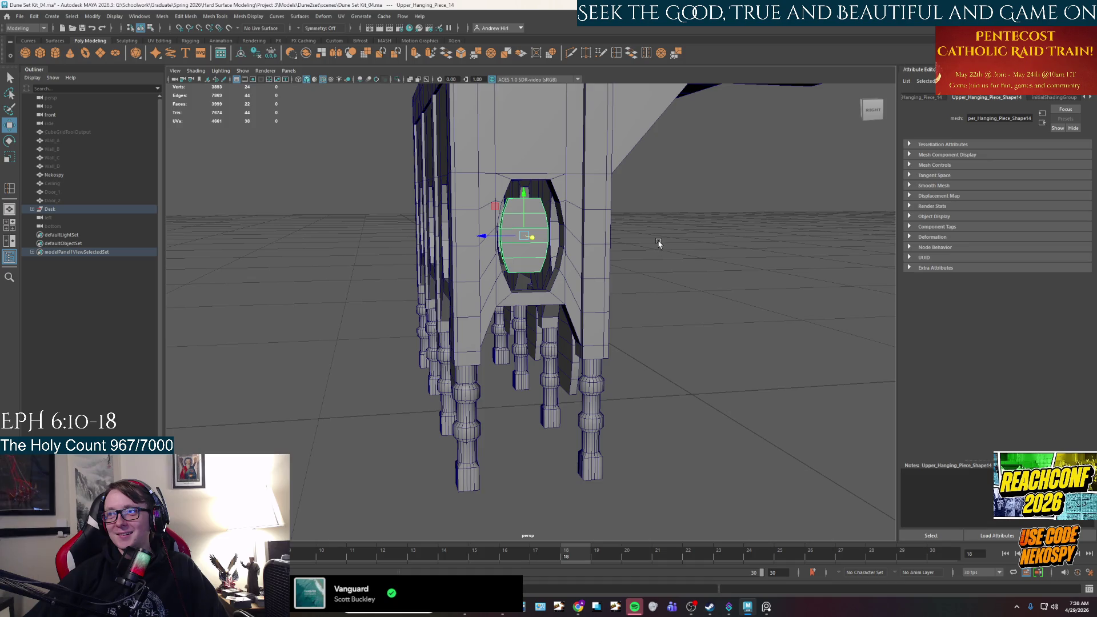
# - Check the reference photo and select Upper_Hanging_Piece_11 below the desk
pyautogui.moveTo(582, 255)
pyautogui.keyDown('alt'); pyautogui.mouseDown()
pyautogui.moveTo(583, 183)
pyautogui.moveTo(614, 409)
pyautogui.moveTo(627, 423)
pyautogui.moveTo(634, 377)
pyautogui.moveTo(656, 392)
pyautogui.moveTo(662, 381)
pyautogui.mouseUp(); pyautogui.keyUp('alt')
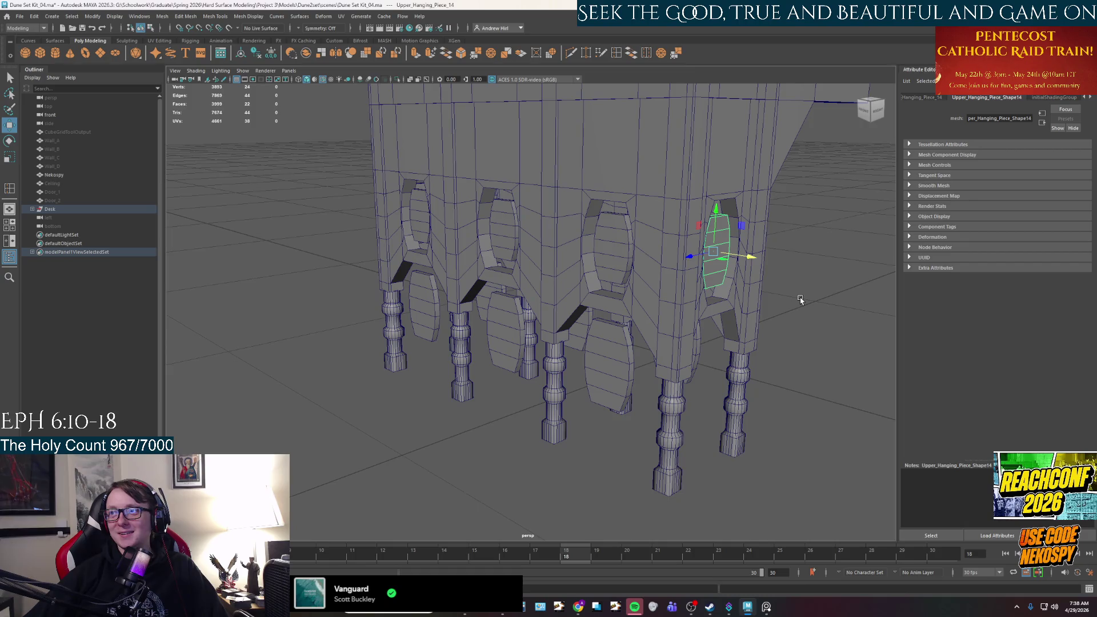
pyautogui.moveTo(502, 286)
pyautogui.keyDown('alt'); pyautogui.mouseDown()
pyautogui.moveTo(568, 269)
pyautogui.moveTo(486, 217)
pyautogui.moveTo(494, 272)
pyautogui.mouseUp(); pyautogui.keyUp('alt')
pyautogui.click(543, 269)
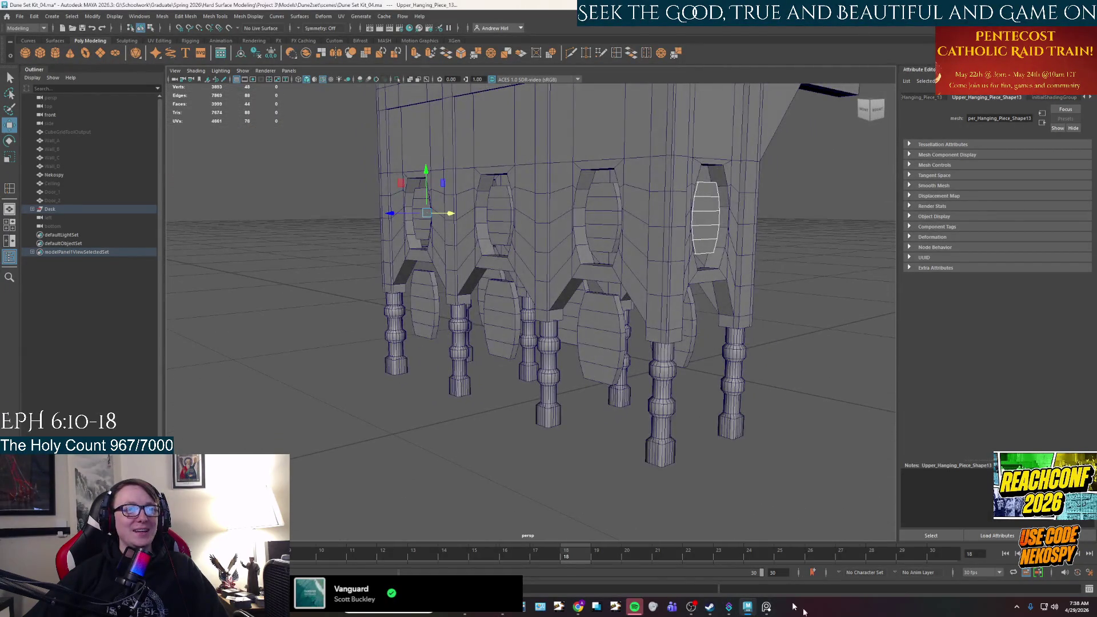
pyautogui.click(767, 605)
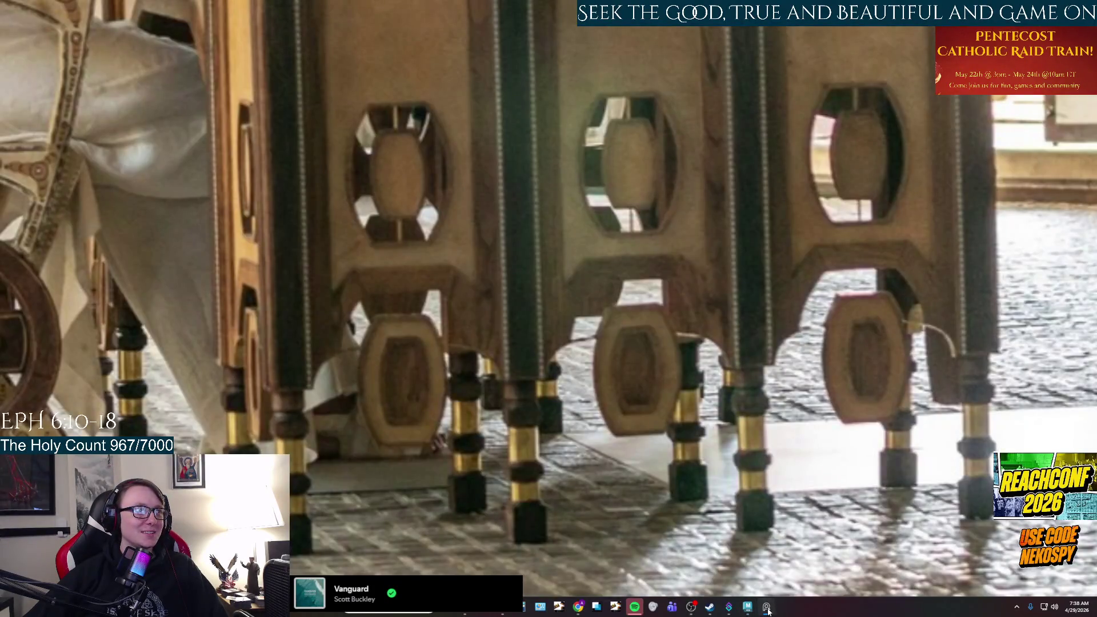
pyautogui.click(767, 605)
pyautogui.keyDown('alt'); pyautogui.moveTo(508, 350); pyautogui.dragTo(545, 394); pyautogui.keyUp('alt')
pyautogui.click(547, 394)
pyautogui.press('e')
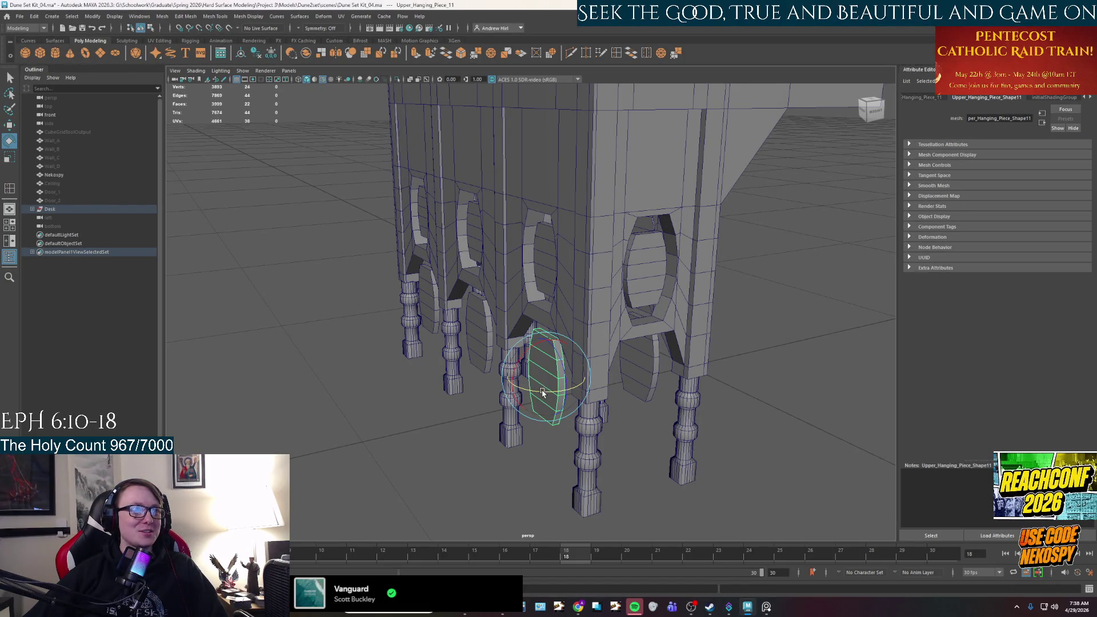
pyautogui.press('w')
# - Duplicate Upper_Hanging_Piece_11 and rotate the copy about 90° around Y
pyautogui.keyDown('alt'); pyautogui.moveTo(542, 393); pyautogui.dragTo(642, 387); pyautogui.keyUp('alt')
pyautogui.press('e')
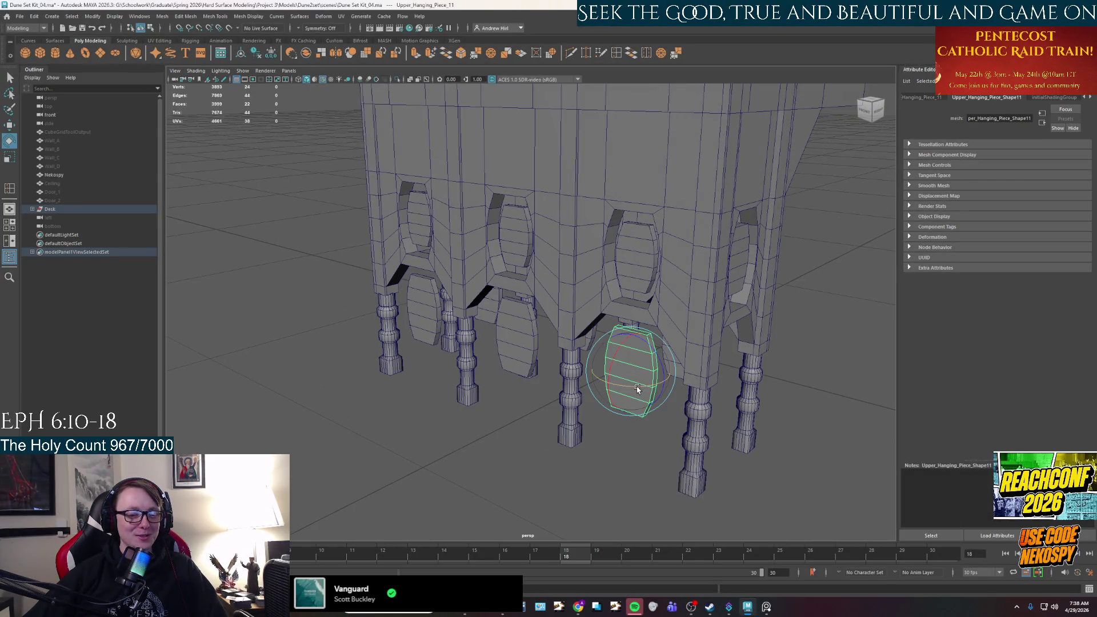
pyautogui.hotkey('ctrl', 'd')
pyautogui.moveTo(637, 389); pyautogui.dragTo(675, 386)
pyautogui.hotkey('ctrl', 'z')
pyautogui.hotkey('ctrl', 'z')
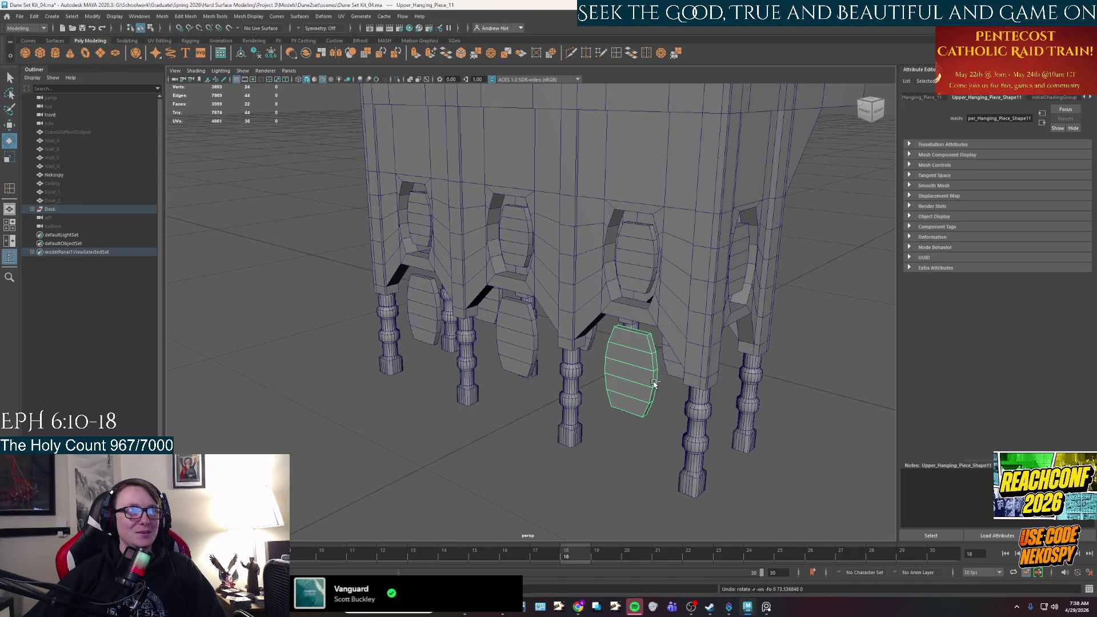
pyautogui.press('w')
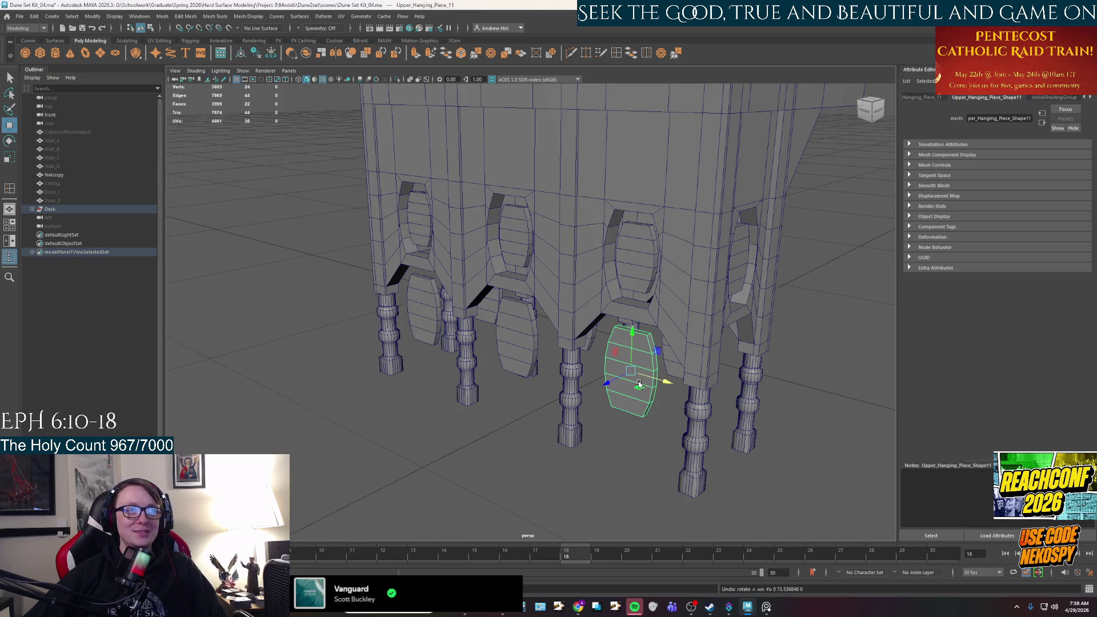
pyautogui.press('e')
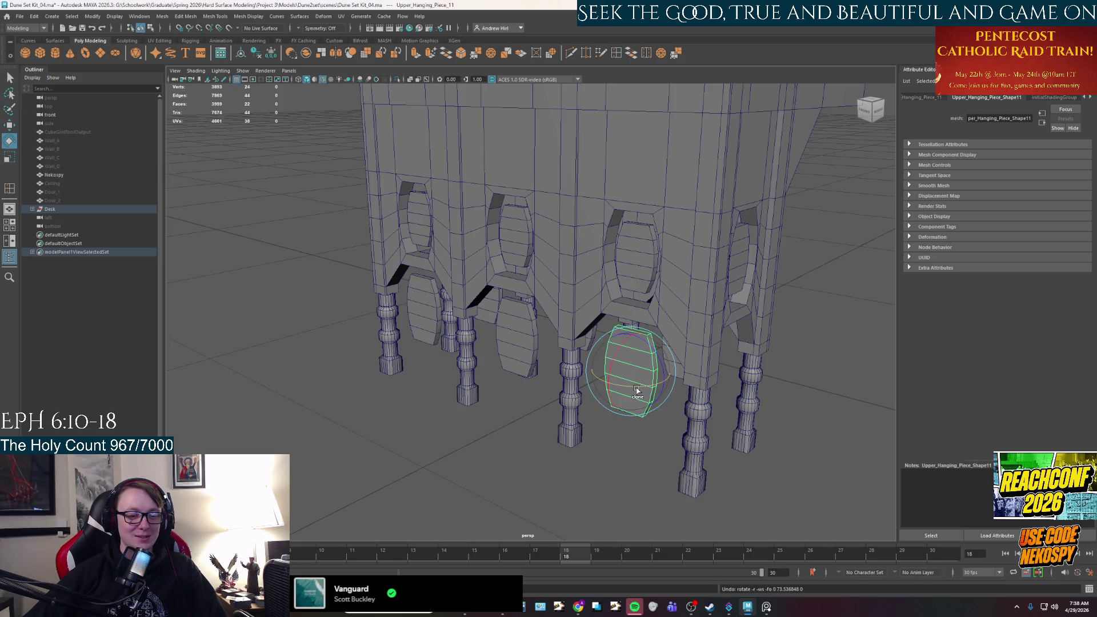
pyautogui.moveTo(649, 384)
pyautogui.keyDown('shift'); pyautogui.mouseDown()
pyautogui.moveTo(688, 391)
pyautogui.moveTo(671, 378)
pyautogui.moveTo(721, 396)
pyautogui.moveTo(465, 419)
pyautogui.mouseUp(); pyautogui.keyUp('shift')
pyautogui.press('w')
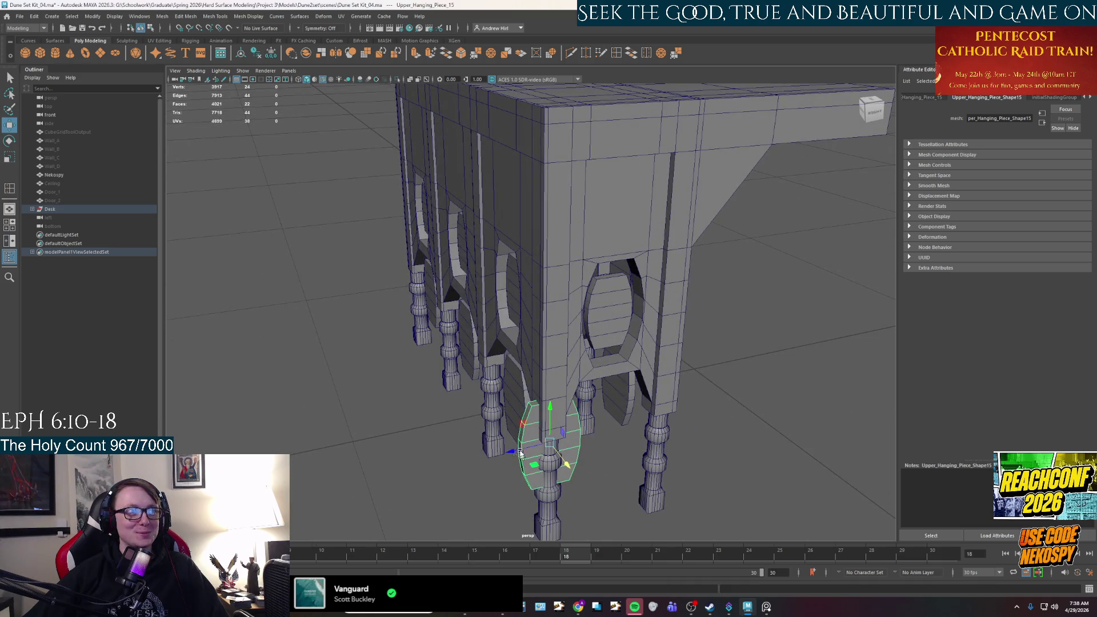
# - Slide the turned oval panel along X under the desk's end
pyautogui.moveTo(546, 448); pyautogui.dragTo(580, 447)
pyautogui.keyDown('alt'); pyautogui.moveTo(580, 447); pyautogui.dragTo(487, 304); pyautogui.keyUp('alt')
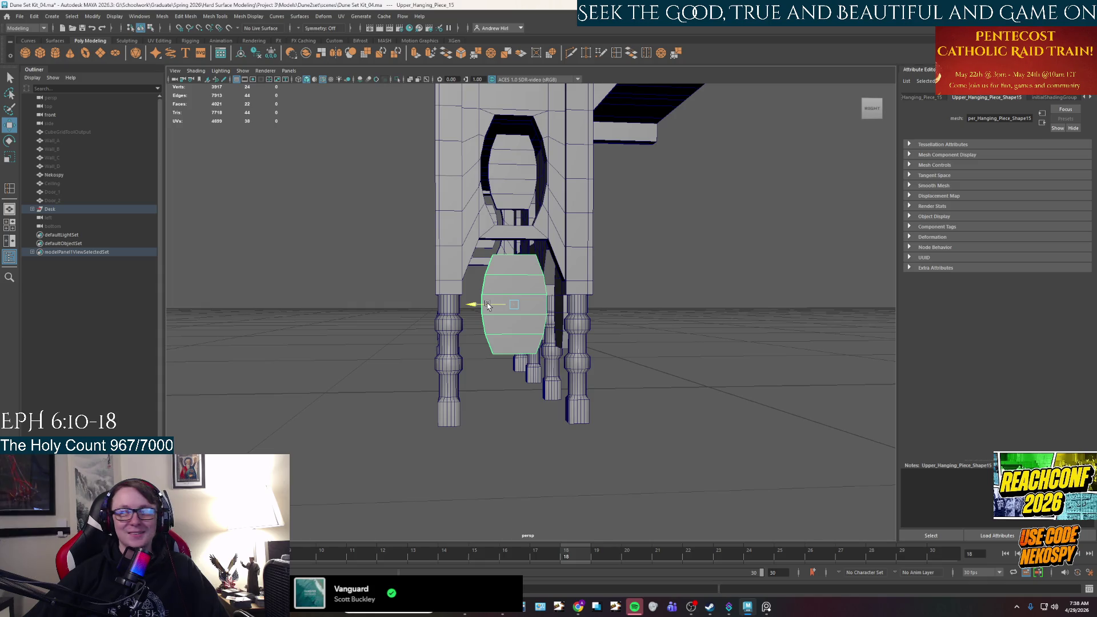
pyautogui.moveTo(497, 306)
pyautogui.keyDown('alt'); pyautogui.mouseDown()
pyautogui.moveTo(555, 320)
pyautogui.moveTo(599, 316)
pyautogui.moveTo(511, 316)
pyautogui.moveTo(656, 313)
pyautogui.mouseUp(); pyautogui.keyUp('alt')
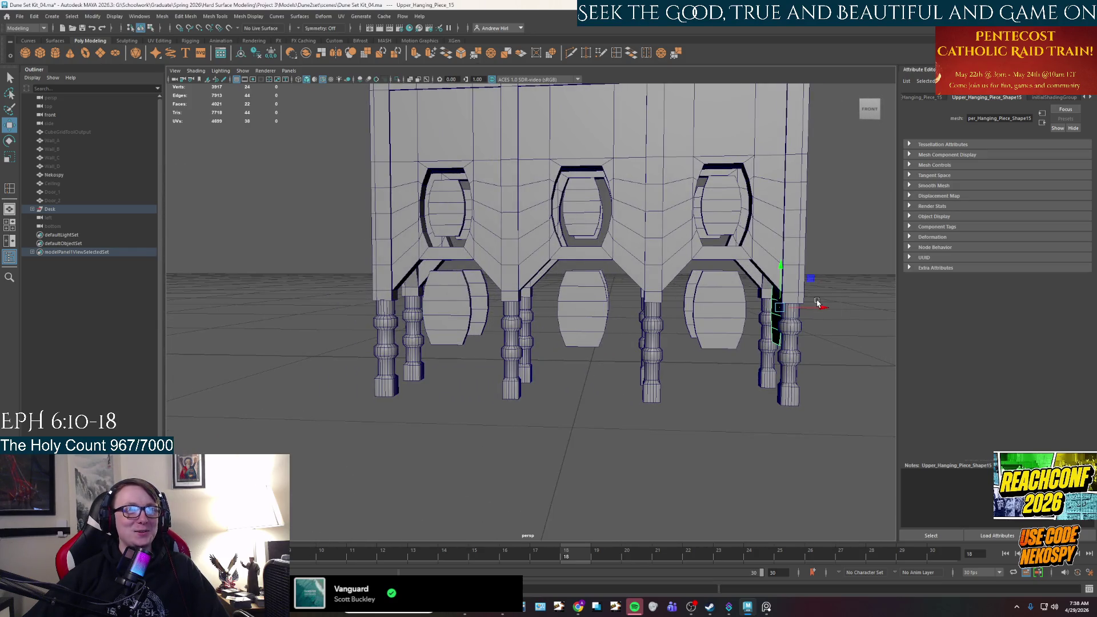
# - Clone the panel to the desk's opposite end as Upper_Hanging_Piece_16
pyautogui.keyDown('shift'); pyautogui.moveTo(819, 308); pyautogui.dragTo(497, 297); pyautogui.keyUp('shift')
pyautogui.moveTo(446, 295)
pyautogui.keyDown('shift'); pyautogui.mouseDown()
pyautogui.moveTo(522, 243)
pyautogui.moveTo(607, 277)
pyautogui.moveTo(637, 307)
pyautogui.mouseUp(); pyautogui.keyUp('shift')
pyautogui.click(782, 323)
pyautogui.moveTo(781, 322)
pyautogui.keyDown('alt'); pyautogui.mouseDown()
pyautogui.moveTo(671, 310)
pyautogui.moveTo(366, 312)
pyautogui.mouseUp(); pyautogui.keyUp('alt')
pyautogui.scroll(3, 494, 306)
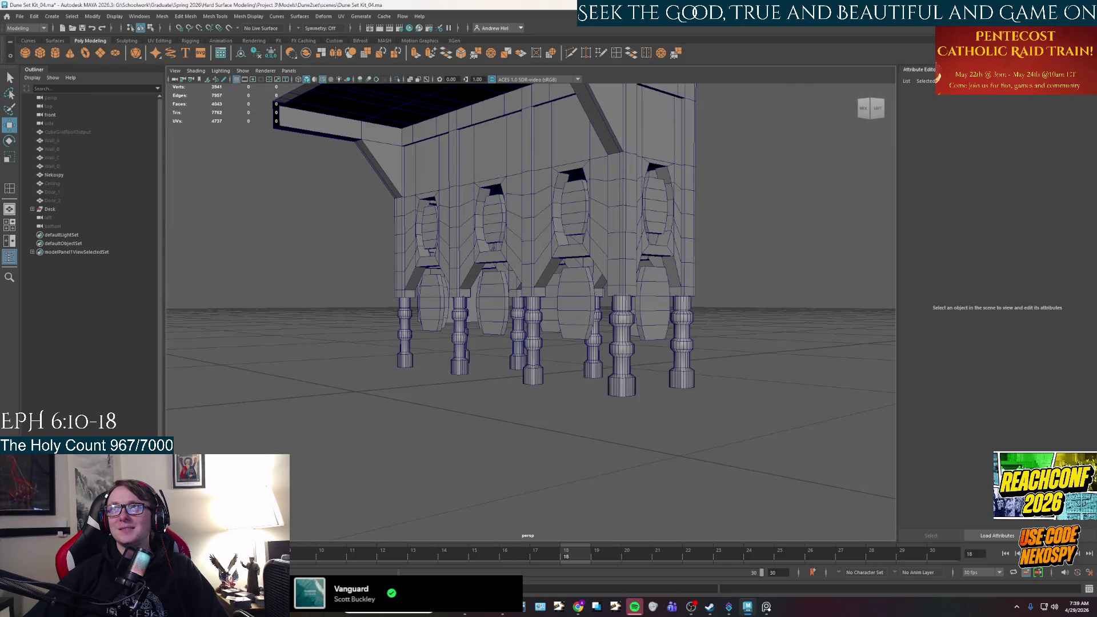
# - Browse the Desk group's parts in the Outliner, then select the whole Desk object
pyautogui.keyDown('alt'); pyautogui.moveTo(586, 271); pyautogui.dragTo(618, 274); pyautogui.keyUp('alt')
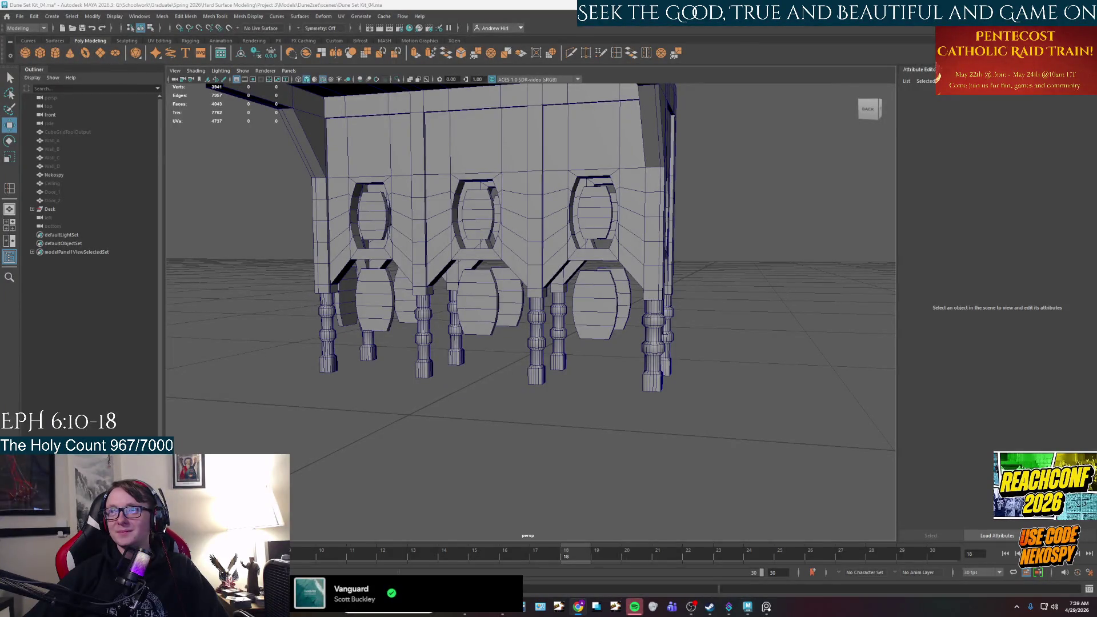
pyautogui.moveTo(654, 411)
pyautogui.keyDown('alt'); pyautogui.mouseDown()
pyautogui.moveTo(636, 411)
pyautogui.moveTo(723, 354)
pyautogui.mouseUp(); pyautogui.keyUp('alt')
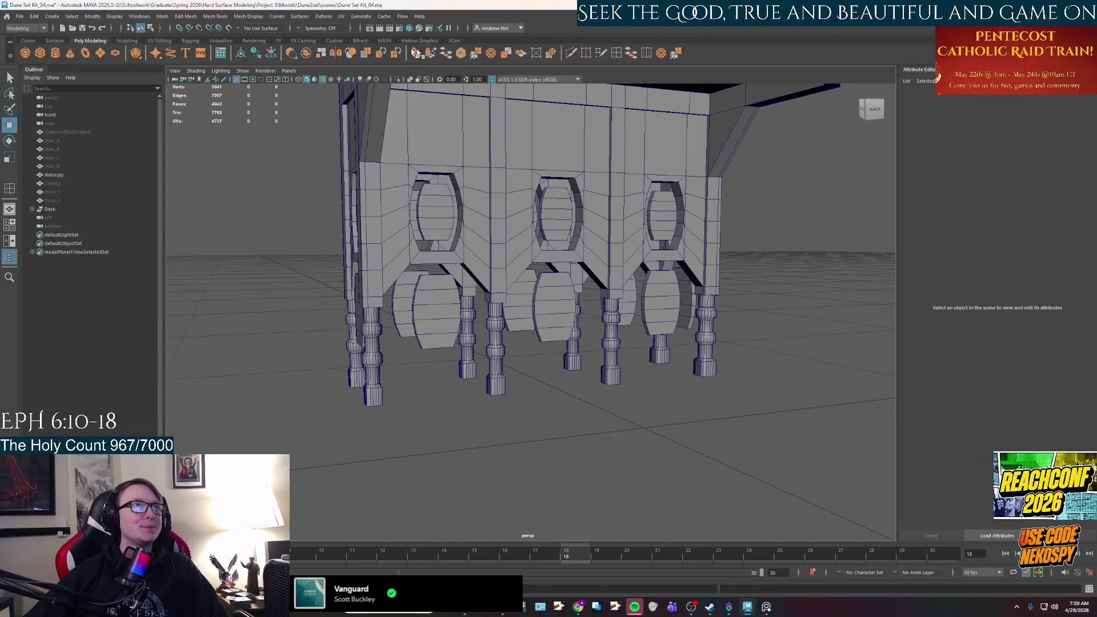
pyautogui.click(51, 200)
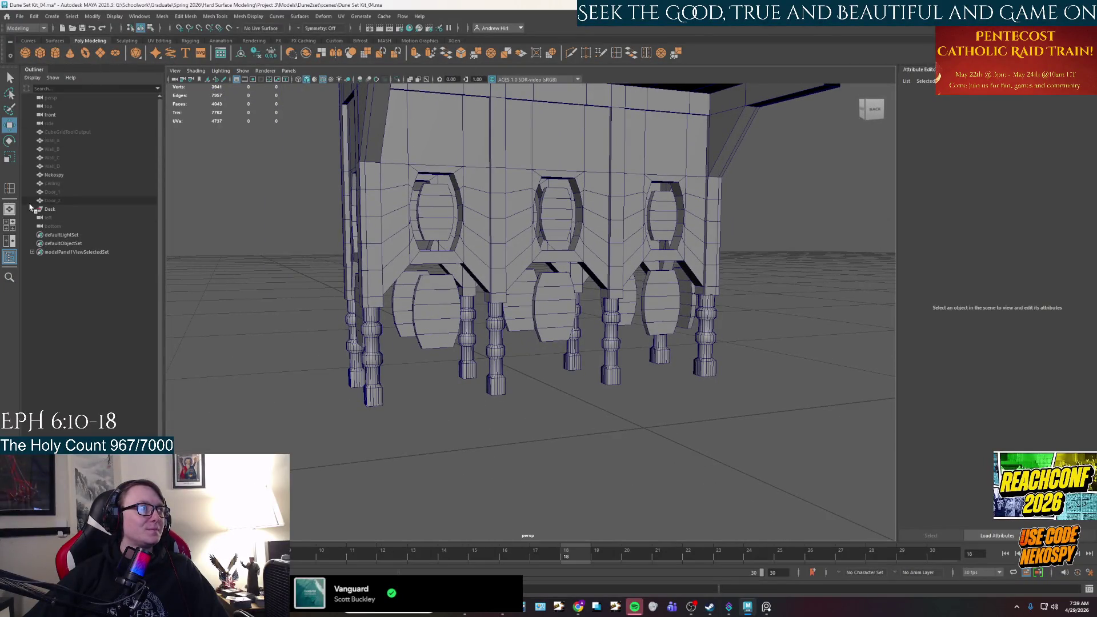
pyautogui.click(32, 209)
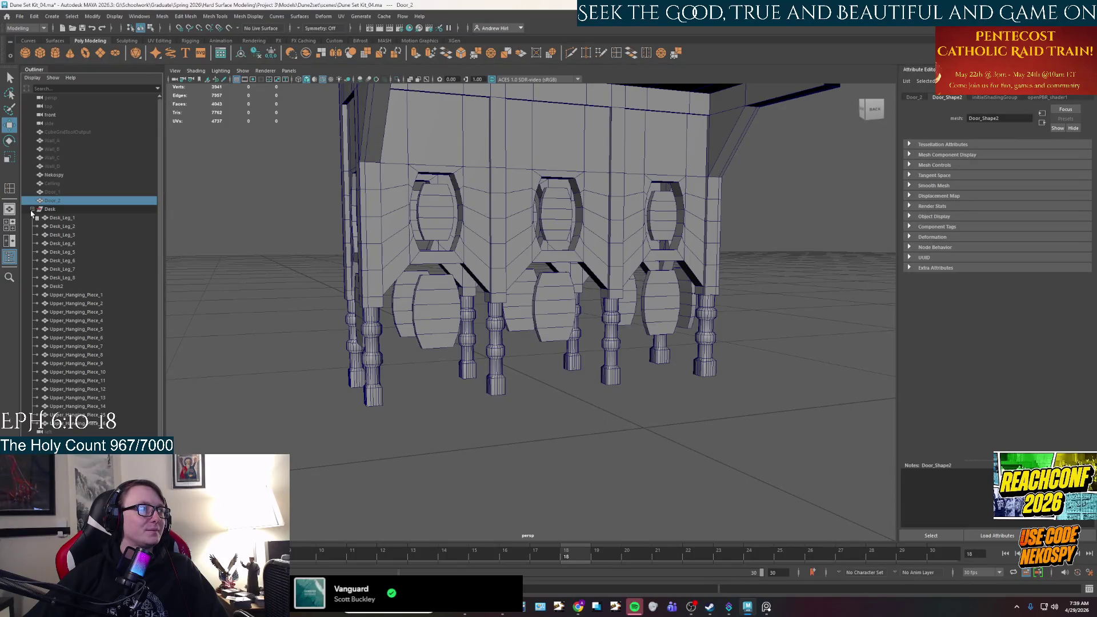
pyautogui.click(32, 209)
pyautogui.click(257, 266)
pyautogui.keyDown('alt'); pyautogui.moveTo(394, 297); pyautogui.dragTo(437, 308); pyautogui.keyUp('alt')
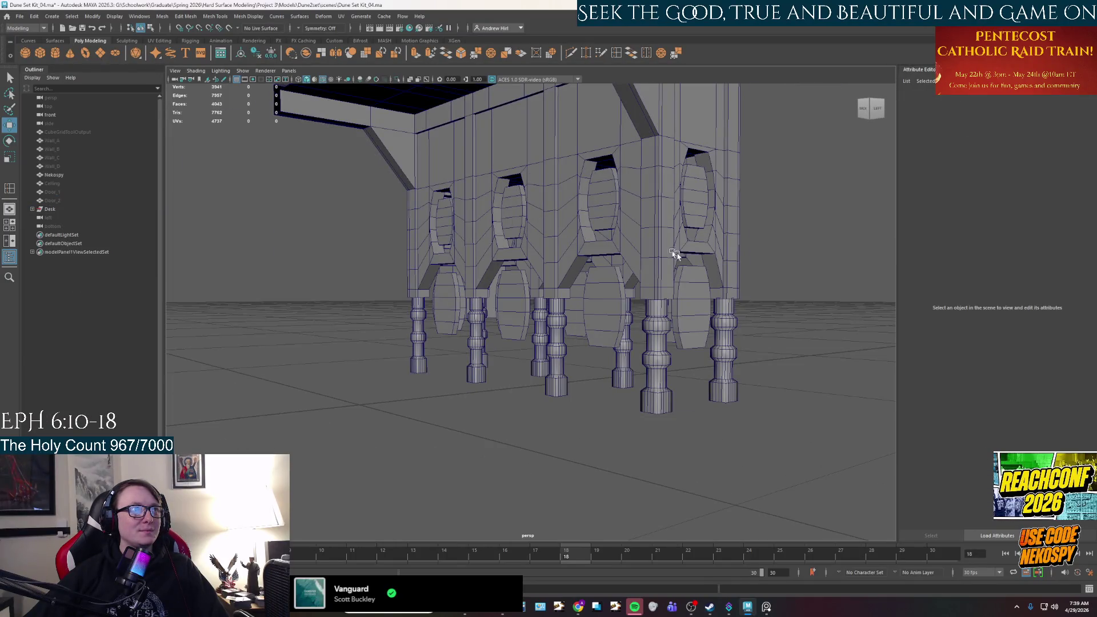
pyautogui.moveTo(821, 291)
pyautogui.keyDown('alt'); pyautogui.mouseDown()
pyautogui.moveTo(685, 303)
pyautogui.moveTo(421, 296)
pyautogui.moveTo(457, 309)
pyautogui.moveTo(375, 310)
pyautogui.moveTo(451, 311)
pyautogui.moveTo(488, 294)
pyautogui.mouseUp(); pyautogui.keyUp('alt')
pyautogui.click(577, 228)
pyautogui.moveTo(581, 268)
pyautogui.keyDown('alt'); pyautogui.mouseDown()
pyautogui.moveTo(564, 336)
pyautogui.moveTo(598, 319)
pyautogui.mouseUp(); pyautogui.keyUp('alt')
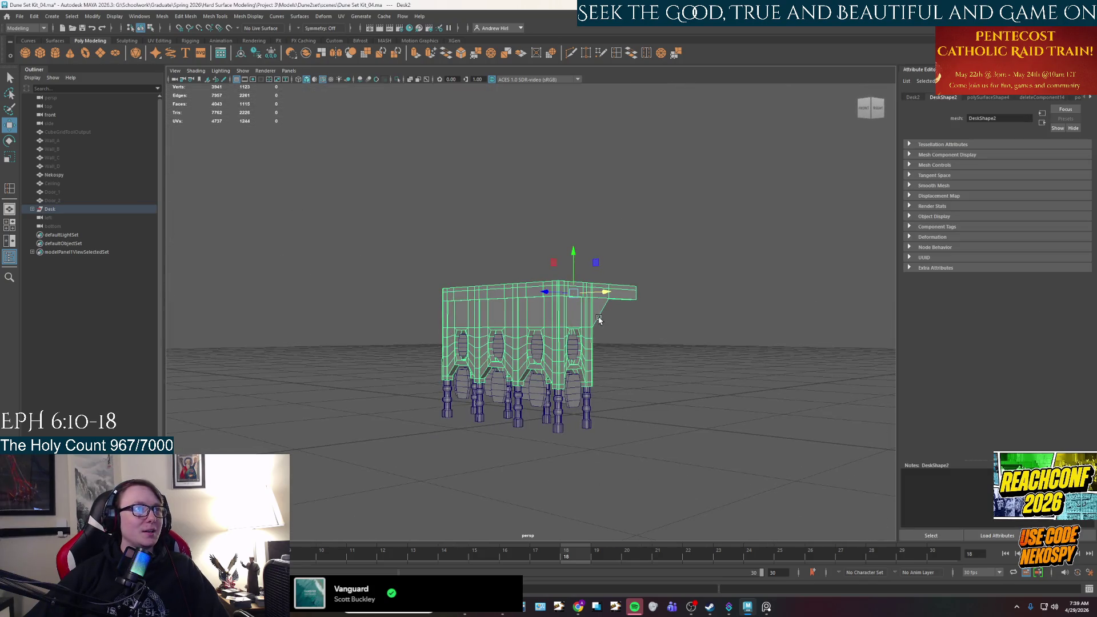
# - Mirror the Desk across the Z axis with Mesh > Mirror into a symmetrical table
pyautogui.click(102, 21)
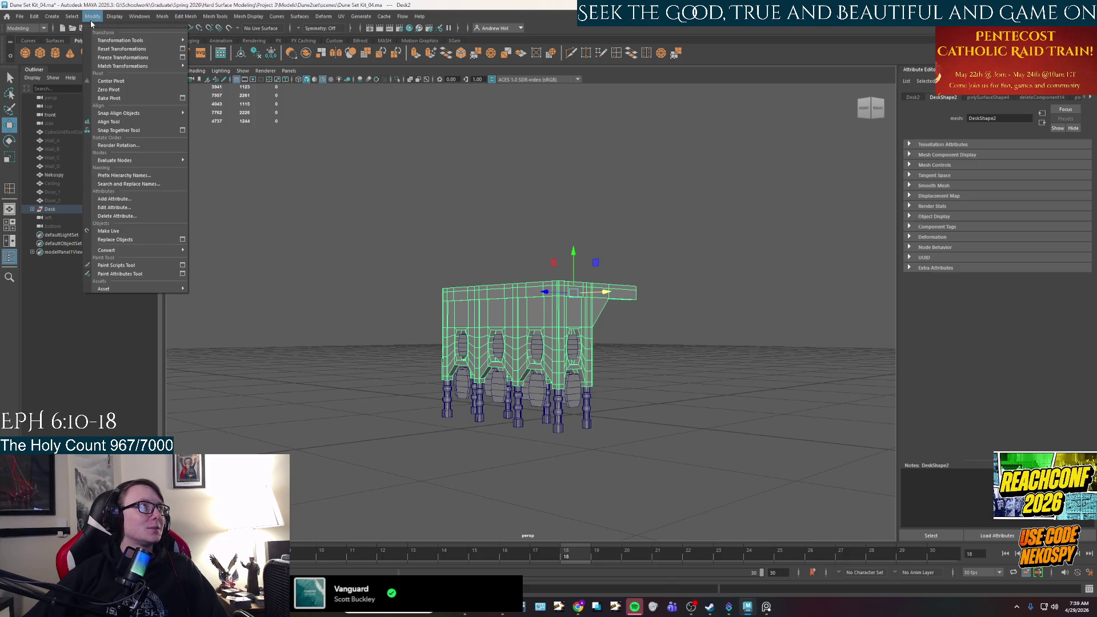
pyautogui.moveTo(166, 19)
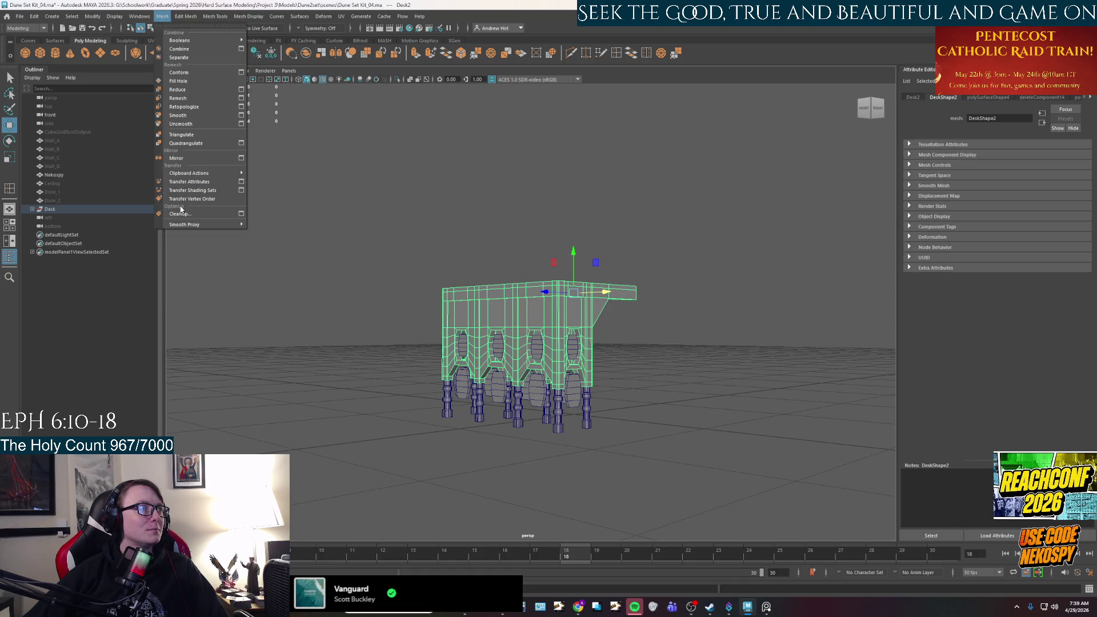
pyautogui.click(241, 158)
pyautogui.keyDown('alt'); pyautogui.moveTo(700, 333); pyautogui.dragTo(850, 352); pyautogui.keyUp('alt')
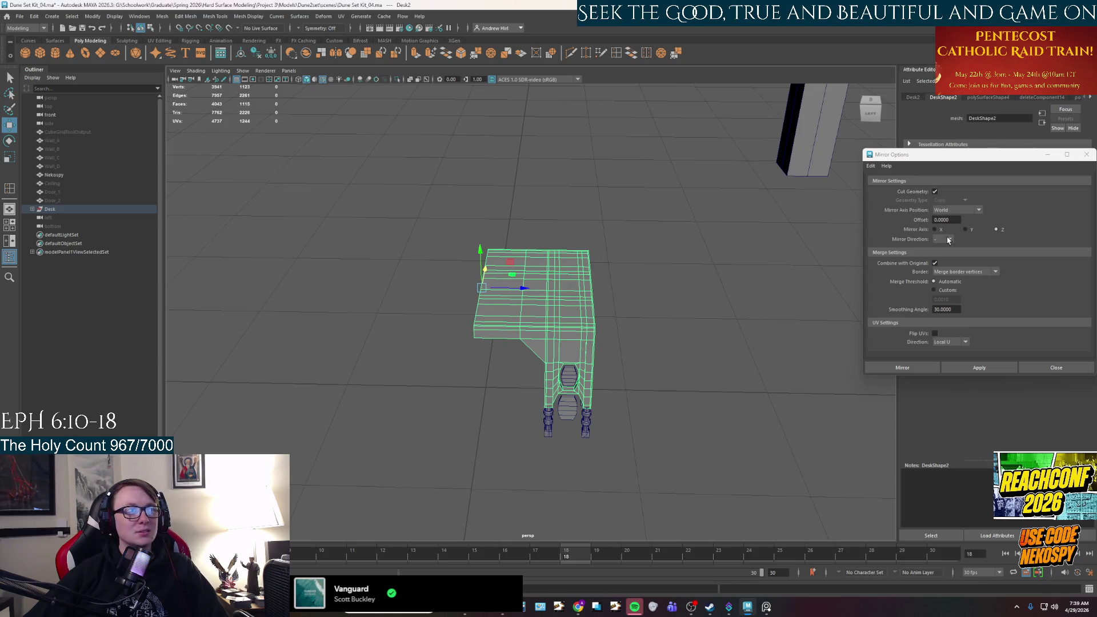
pyautogui.keyDown('alt'); pyautogui.moveTo(682, 330); pyautogui.dragTo(483, 322); pyautogui.keyUp('alt')
pyautogui.click(980, 369)
pyautogui.click(729, 311)
pyautogui.moveTo(783, 318)
pyautogui.keyDown('alt'); pyautogui.mouseDown()
pyautogui.moveTo(766, 314)
pyautogui.moveTo(783, 317)
pyautogui.mouseUp(); pyautogui.keyUp('alt')
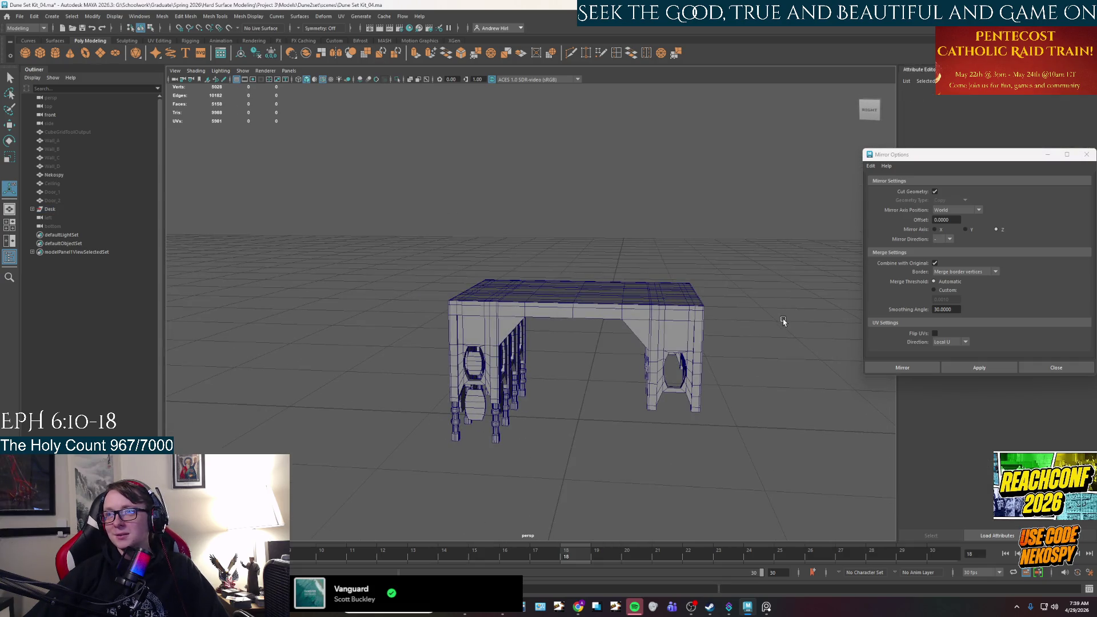
pyautogui.moveTo(680, 324)
pyautogui.keyDown('alt'); pyautogui.mouseDown()
pyautogui.moveTo(657, 331)
pyautogui.moveTo(581, 304)
pyautogui.moveTo(604, 353)
pyautogui.moveTo(607, 319)
pyautogui.moveTo(628, 286)
pyautogui.moveTo(633, 305)
pyautogui.mouseUp(); pyautogui.keyUp('alt')
# - Parent Desk2 directly under the Desk group in the Outliner
pyautogui.click(32, 209)
pyautogui.click(86, 296)
pyautogui.keyDown('shift'); pyautogui.click(83, 429); pyautogui.keyUp('shift')
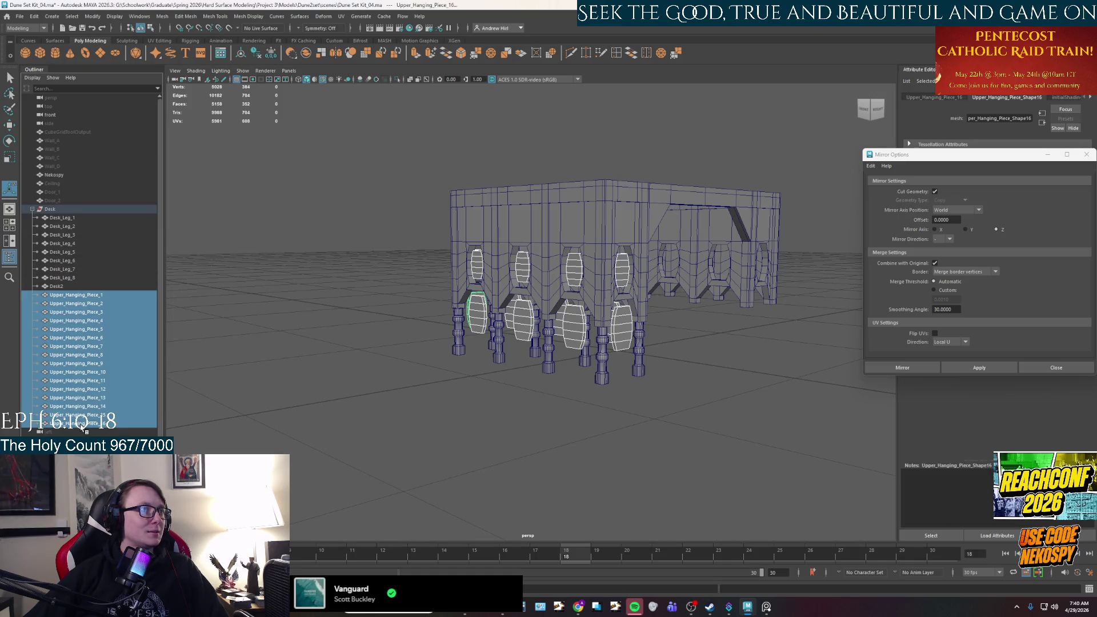
pyautogui.click(76, 218)
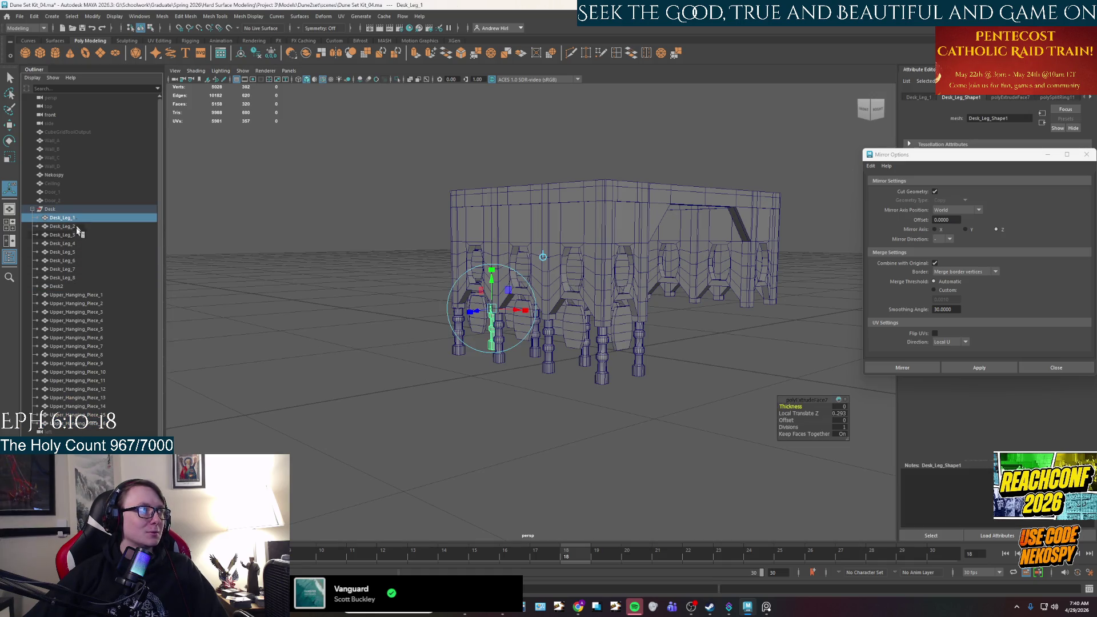
pyautogui.keyDown('shift'); pyautogui.click(73, 278); pyautogui.keyUp('shift')
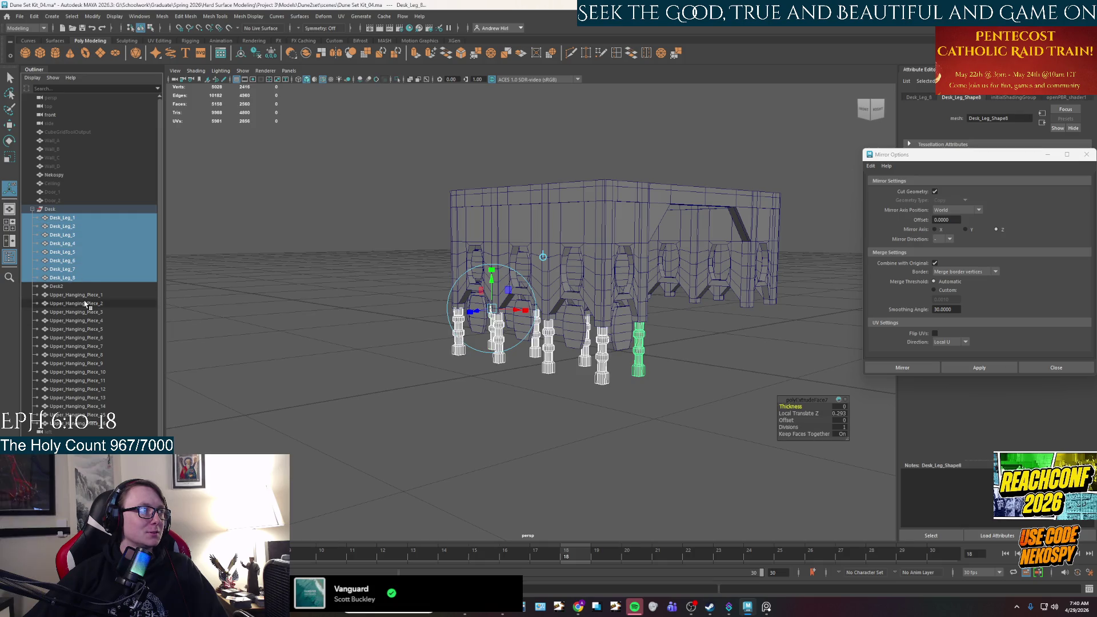
pyautogui.click(56, 288)
pyautogui.moveTo(69, 217); pyautogui.dragTo(68, 215, button='middle')
# - Clone the legs and hanging oval pieces across to the desk's opposite side
pyautogui.click(72, 227)
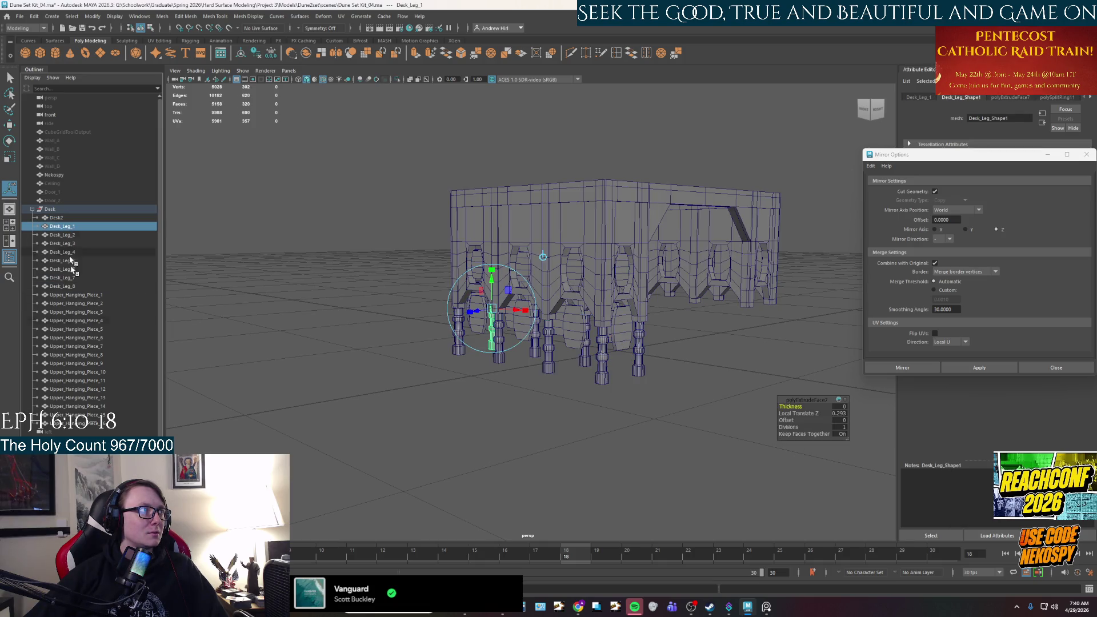
pyautogui.keyDown('shift'); pyautogui.click(131, 422); pyautogui.keyUp('shift')
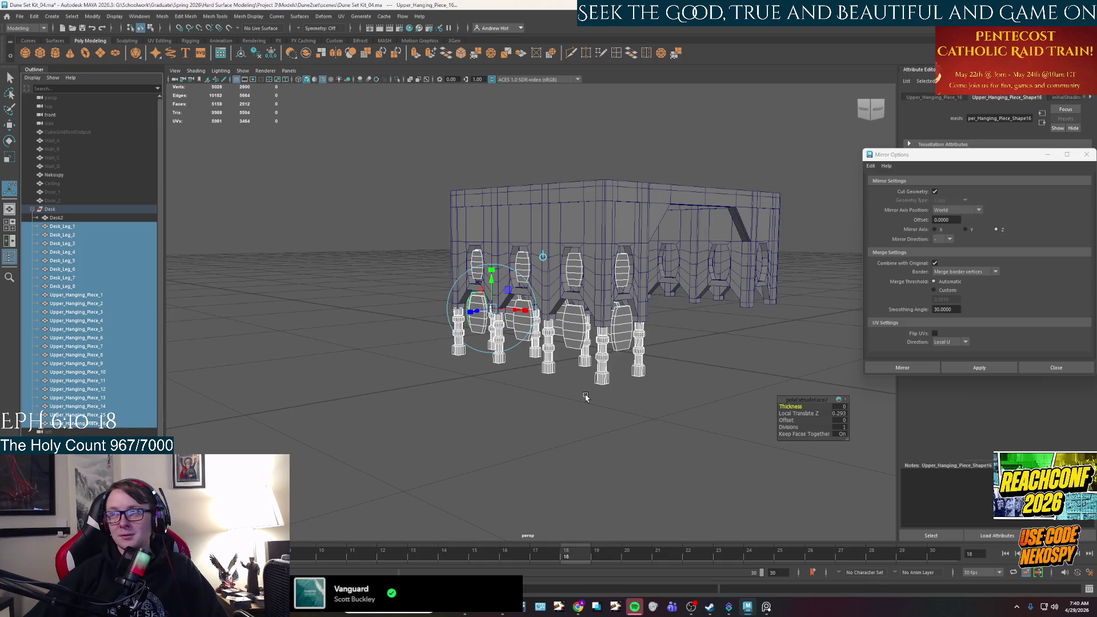
pyautogui.press('w')
pyautogui.keyDown('alt'); pyautogui.moveTo(627, 404); pyautogui.dragTo(494, 305); pyautogui.keyUp('alt')
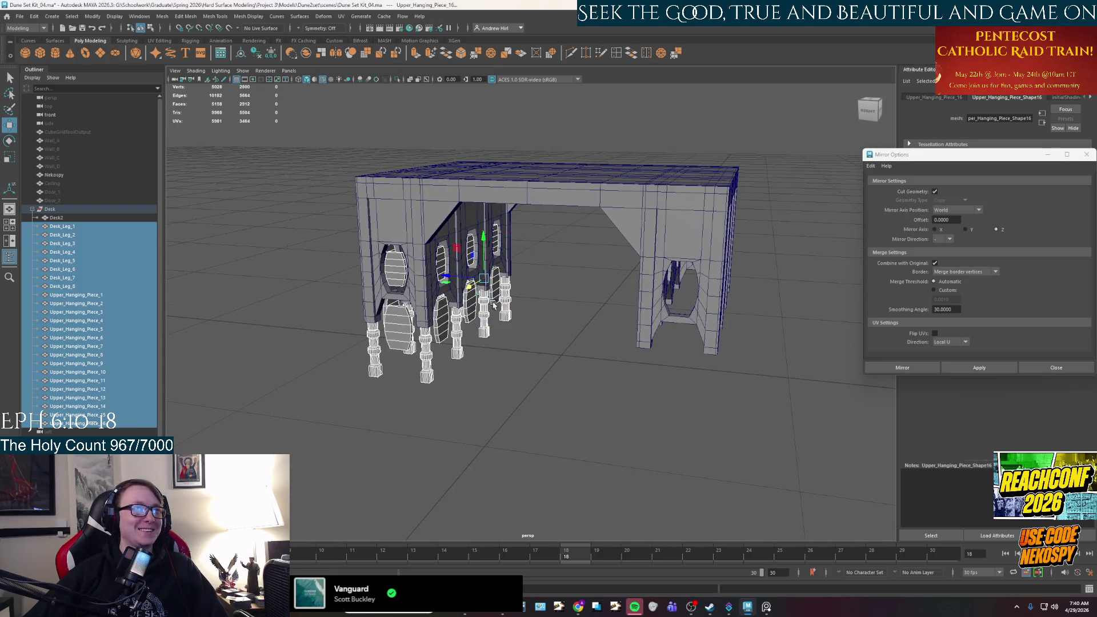
pyautogui.moveTo(450, 277)
pyautogui.keyDown('shift'); pyautogui.mouseDown()
pyautogui.moveTo(710, 324)
pyautogui.moveTo(684, 331)
pyautogui.moveTo(509, 309)
pyautogui.moveTo(524, 328)
pyautogui.moveTo(431, 268)
pyautogui.mouseUp(); pyautogui.keyUp('shift')
pyautogui.scroll(5, 647, 323)
pyautogui.click(479, 248)
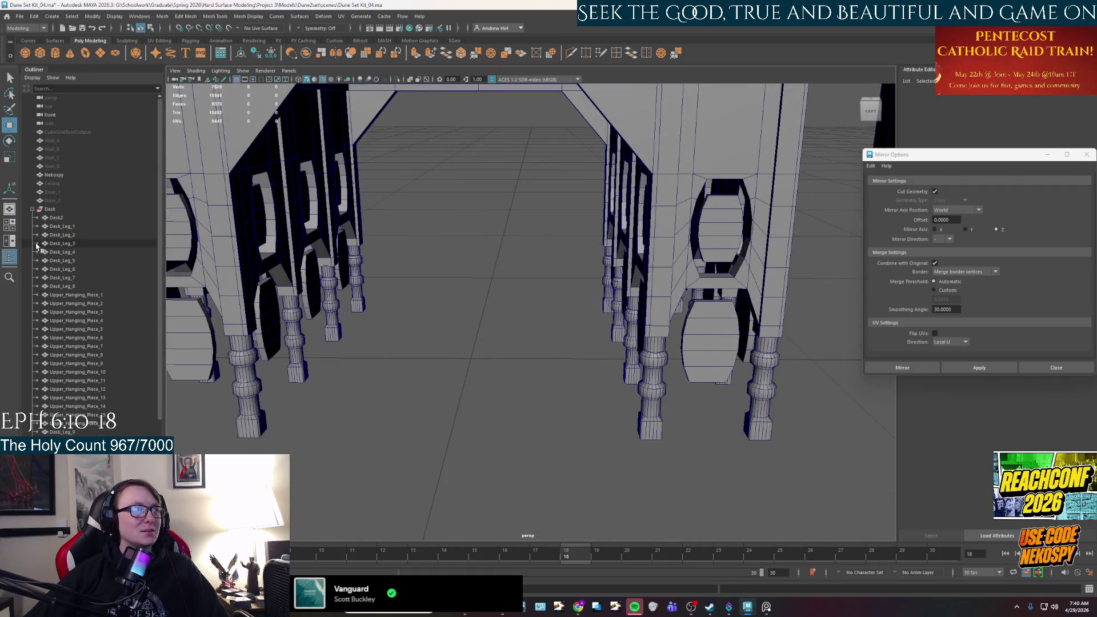
pyautogui.click(32, 210)
pyautogui.moveTo(421, 335)
pyautogui.keyDown('alt'); pyautogui.mouseDown()
pyautogui.moveTo(541, 343)
pyautogui.moveTo(426, 313)
pyautogui.moveTo(392, 326)
pyautogui.moveTo(360, 264)
pyautogui.moveTo(304, 338)
pyautogui.moveTo(279, 339)
pyautogui.mouseUp(); pyautogui.keyUp('alt')
pyautogui.keyDown('alt'); pyautogui.moveTo(397, 322); pyautogui.dragTo(342, 317); pyautogui.keyUp('alt')
# - Check the new legs Desk_Leg_9 through Desk_Leg_16, then select the Nekospy box
pyautogui.click(32, 209)
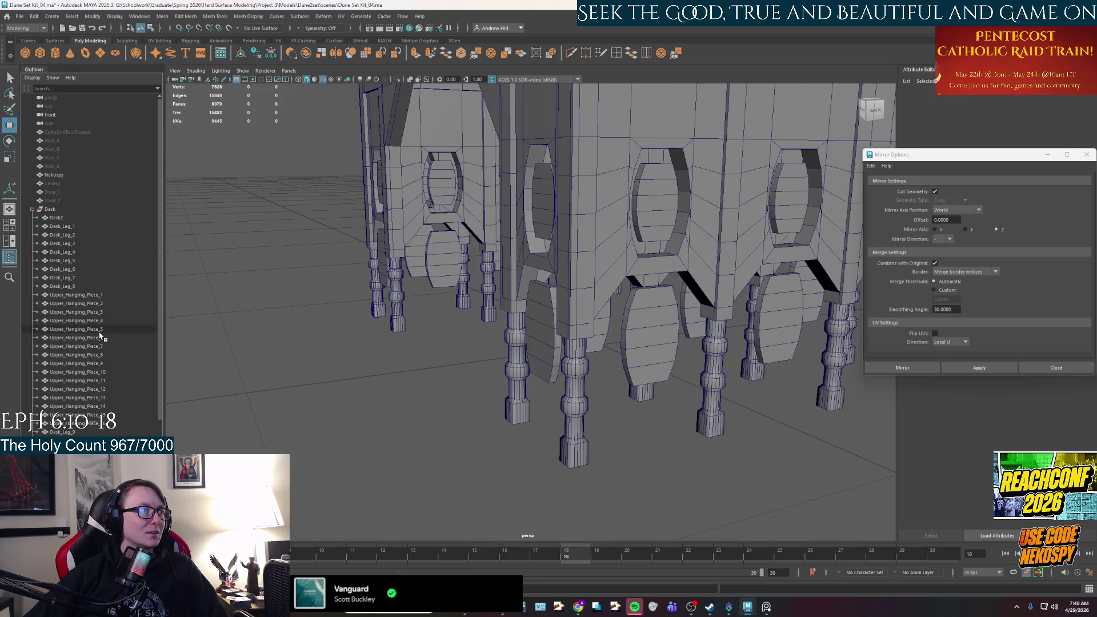
pyautogui.scroll(-5, 99, 326)
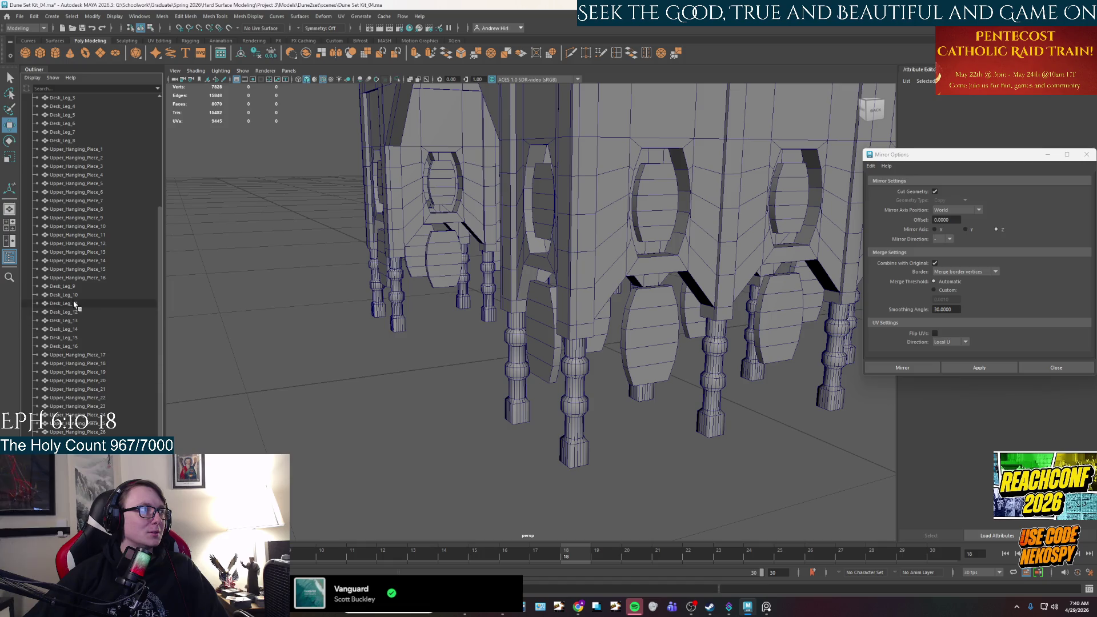
pyautogui.click(66, 287)
pyautogui.keyDown('shift'); pyautogui.click(72, 346); pyautogui.keyUp('shift')
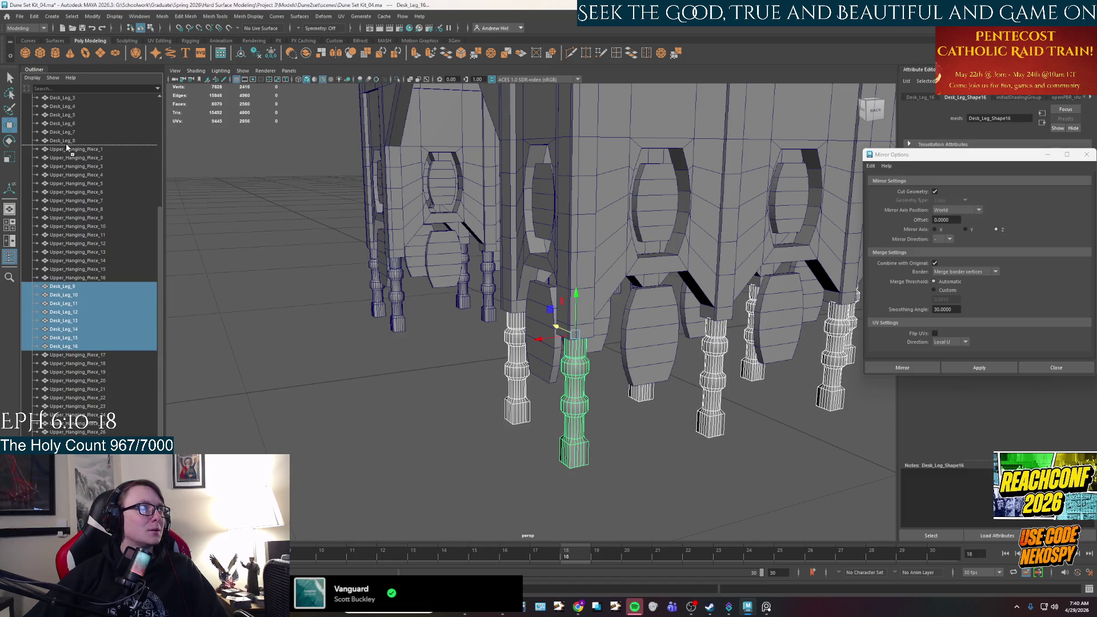
pyautogui.scroll(-5, 72, 149)
pyautogui.keyDown('alt'); pyautogui.moveTo(324, 332); pyautogui.dragTo(354, 320); pyautogui.keyUp('alt')
pyautogui.scroll(10, 107, 270)
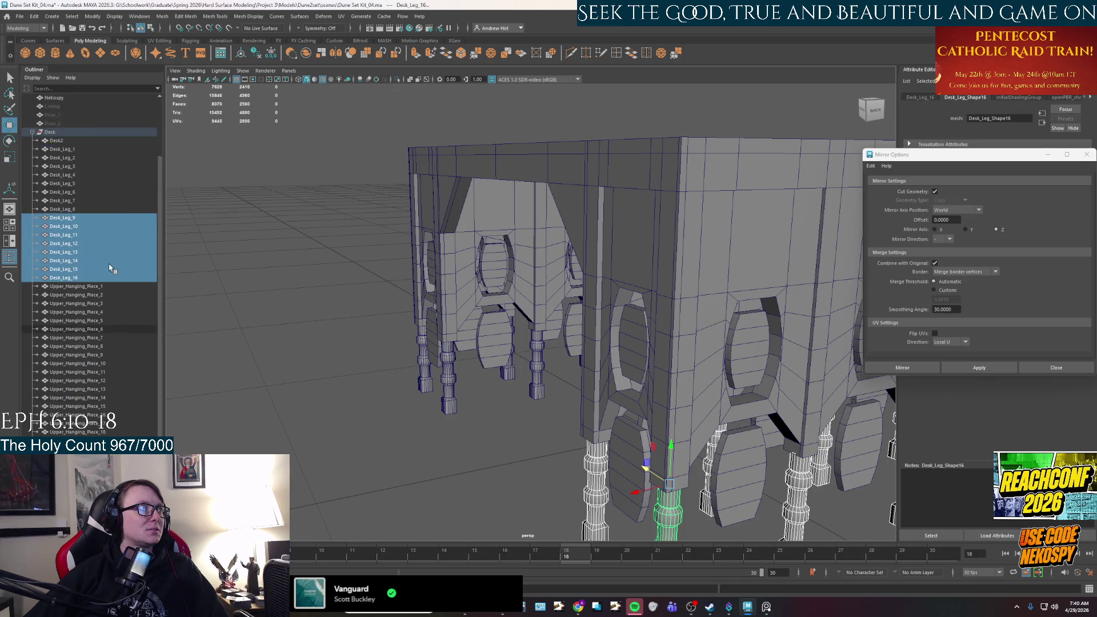
pyautogui.click(429, 411)
pyautogui.moveTo(429, 411)
pyautogui.keyDown('alt'); pyautogui.mouseDown()
pyautogui.moveTo(434, 446)
pyautogui.moveTo(488, 411)
pyautogui.moveTo(485, 423)
pyautogui.moveTo(558, 434)
pyautogui.moveTo(588, 378)
pyautogui.mouseUp(); pyautogui.keyUp('alt')
pyautogui.click(749, 229)
# - Move the tall Nekospy box to stand to the right of the desk
pyautogui.keyDown('alt'); pyautogui.moveTo(748, 231); pyautogui.dragTo(738, 274); pyautogui.keyUp('alt')
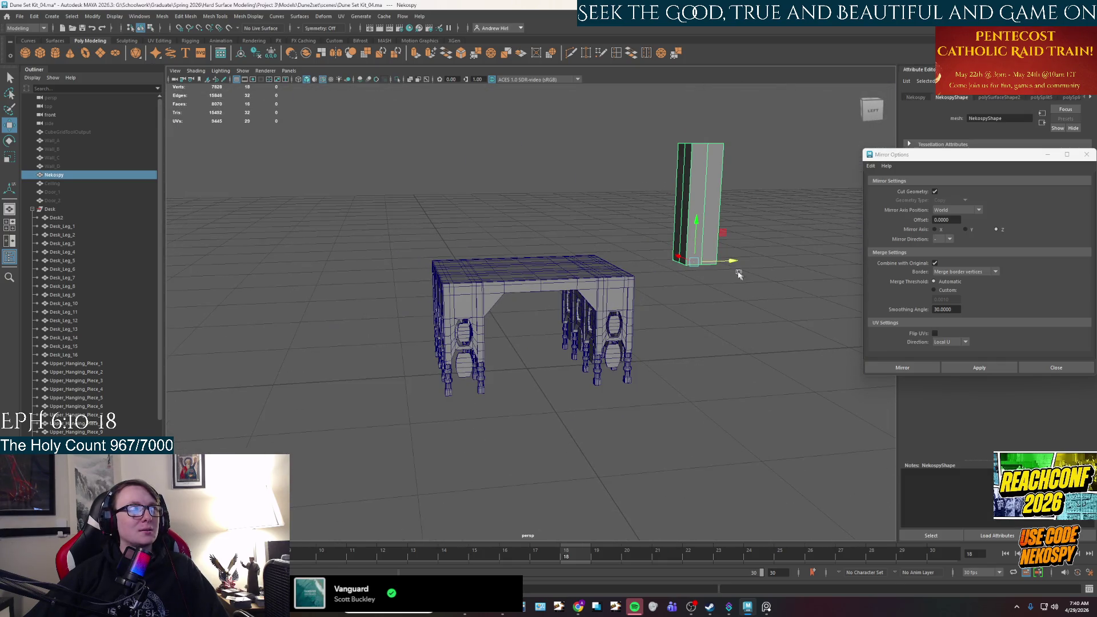
pyautogui.moveTo(673, 261)
pyautogui.mouseDown()
pyautogui.moveTo(789, 290)
pyautogui.moveTo(521, 328)
pyautogui.moveTo(544, 330)
pyautogui.moveTo(549, 281)
pyautogui.moveTo(577, 372)
pyautogui.moveTo(608, 398)
pyautogui.moveTo(583, 396)
pyautogui.moveTo(614, 361)
pyautogui.moveTo(632, 296)
pyautogui.moveTo(635, 320)
pyautogui.moveTo(674, 289)
pyautogui.moveTo(698, 357)
pyautogui.moveTo(495, 398)
pyautogui.mouseUp()
pyautogui.moveTo(437, 427)
pyautogui.mouseDown()
pyautogui.moveTo(607, 403)
pyautogui.moveTo(571, 410)
pyautogui.mouseUp()
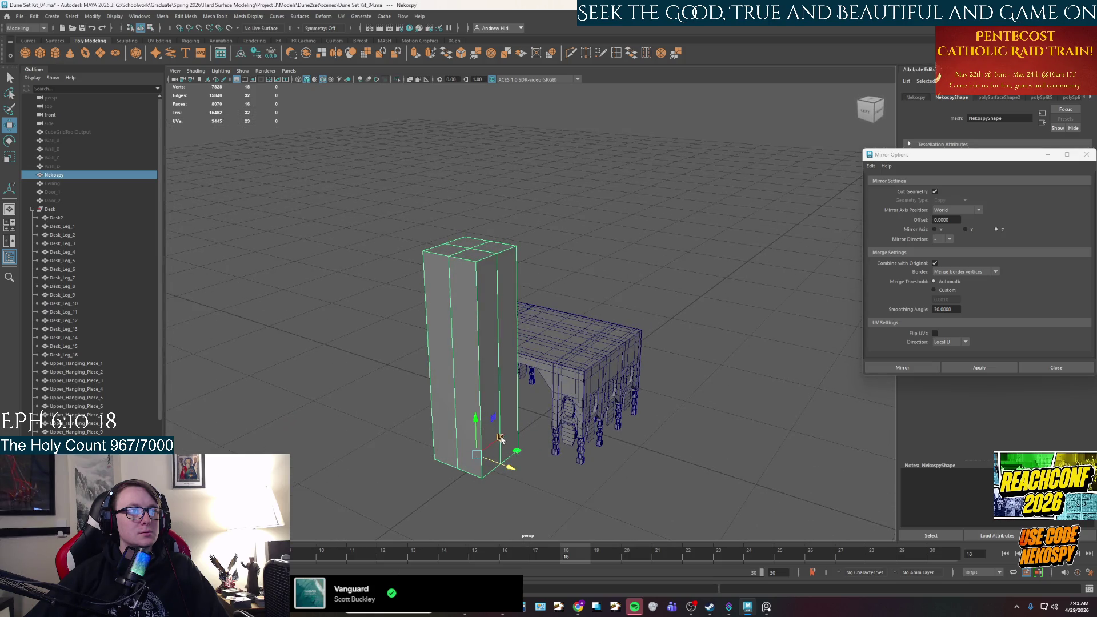
pyautogui.moveTo(504, 463); pyautogui.dragTo(508, 466)
pyautogui.click(645, 445)
pyautogui.moveTo(646, 445)
pyautogui.keyDown('alt'); pyautogui.mouseDown()
pyautogui.moveTo(625, 350)
pyautogui.moveTo(470, 354)
pyautogui.moveTo(403, 289)
pyautogui.moveTo(609, 400)
pyautogui.moveTo(514, 400)
pyautogui.mouseUp(); pyautogui.keyUp('alt')
pyautogui.click(559, 372)
# - Review the box from above and accept the AutoSave prompt
pyautogui.scroll(5, 606, 398)
pyautogui.scroll(-3, 608, 395)
pyautogui.scroll(3, 601, 380)
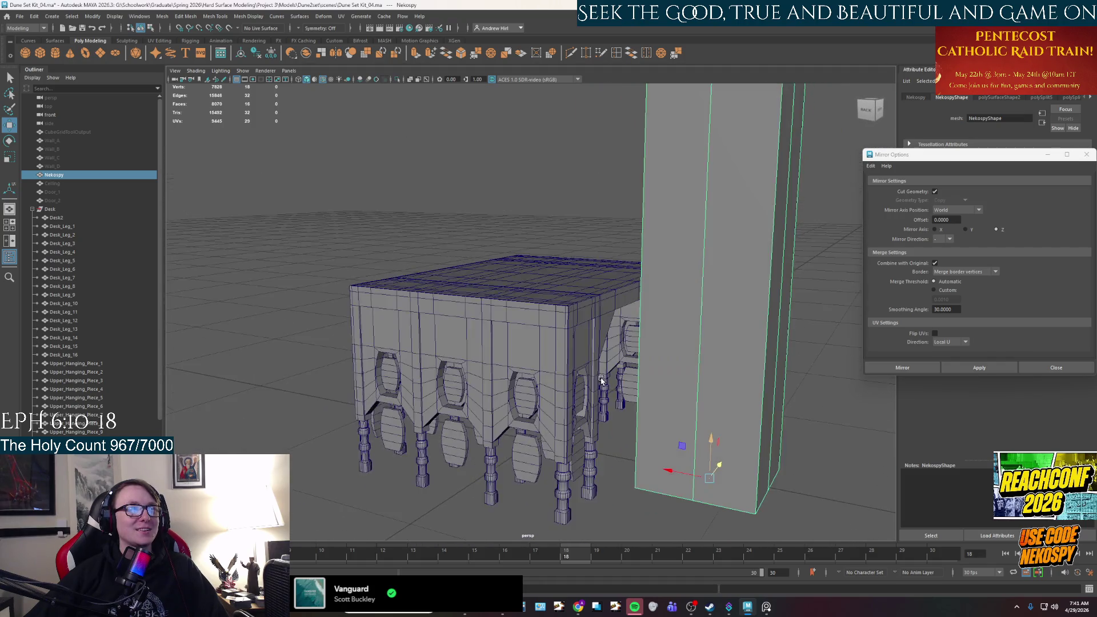
pyautogui.scroll(-4, 601, 380)
pyautogui.moveTo(601, 381)
pyautogui.keyDown('alt'); pyautogui.mouseDown()
pyautogui.moveTo(591, 412)
pyautogui.moveTo(519, 387)
pyautogui.moveTo(531, 367)
pyautogui.mouseUp(); pyautogui.keyUp('alt')
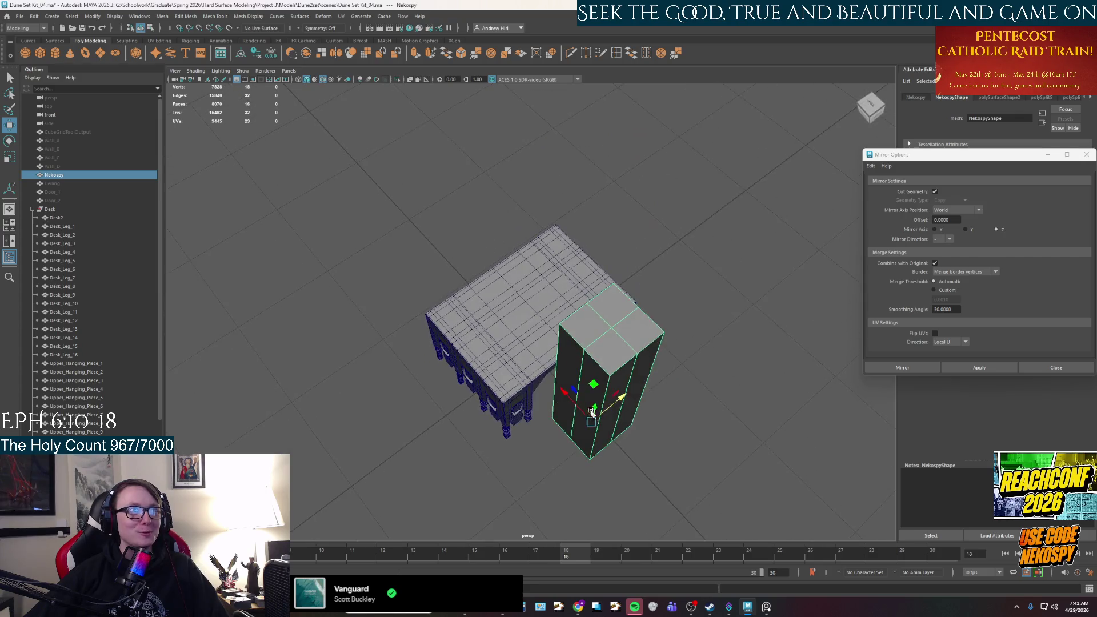
pyautogui.scroll(3, 531, 367)
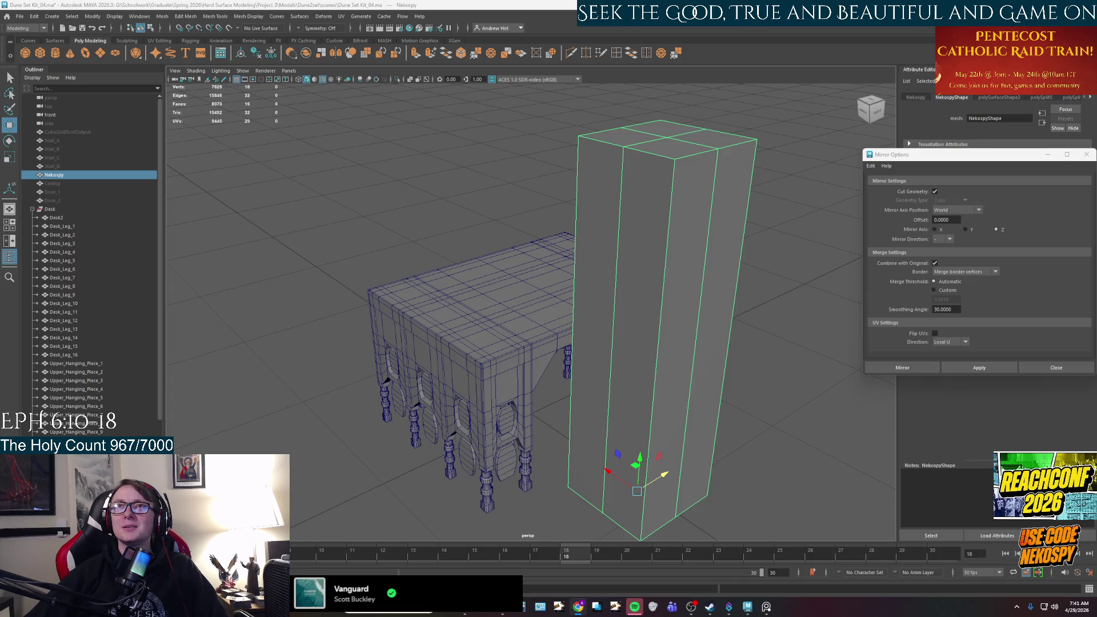
pyautogui.click(524, 309)
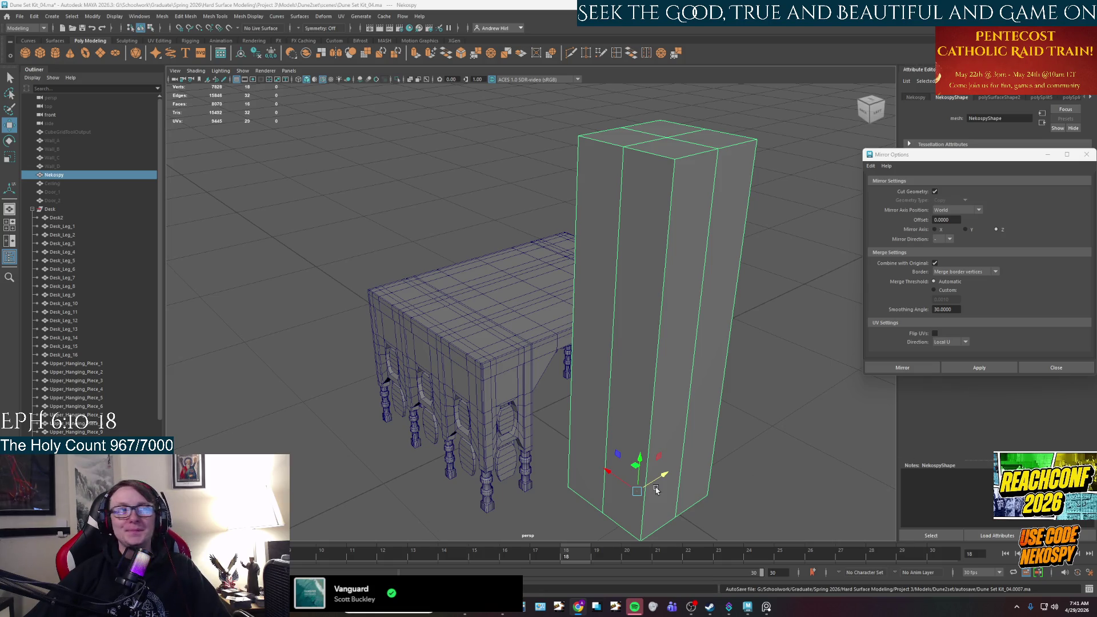
# - Orbit around the desk and pillar to a raised three-quarter view
pyautogui.keyDown('alt'); pyautogui.moveTo(656, 490); pyautogui.dragTo(688, 479); pyautogui.keyUp('alt')
pyautogui.moveTo(754, 347)
pyautogui.keyDown('alt'); pyautogui.mouseDown()
pyautogui.moveTo(720, 421)
pyautogui.moveTo(555, 421)
pyautogui.moveTo(645, 375)
pyautogui.mouseUp(); pyautogui.keyUp('alt')
pyautogui.scroll(-2, 555, 422)
pyautogui.keyDown('alt'); pyautogui.moveTo(396, 316); pyautogui.dragTo(457, 418); pyautogui.keyUp('alt')
pyautogui.moveTo(681, 353)
pyautogui.keyDown('alt'); pyautogui.mouseDown()
pyautogui.moveTo(646, 385)
pyautogui.moveTo(667, 359)
pyautogui.mouseUp(); pyautogui.keyUp('alt')
pyautogui.moveTo(602, 370)
pyautogui.keyDown('alt'); pyautogui.mouseDown()
pyautogui.moveTo(421, 391)
pyautogui.moveTo(543, 384)
pyautogui.mouseUp(); pyautogui.keyUp('alt')
pyautogui.scroll(3, 506, 399)
pyautogui.moveTo(501, 419)
pyautogui.keyDown('alt'); pyautogui.mouseDown()
pyautogui.moveTo(458, 409)
pyautogui.moveTo(515, 415)
pyautogui.moveTo(490, 409)
pyautogui.mouseUp(); pyautogui.keyUp('alt')
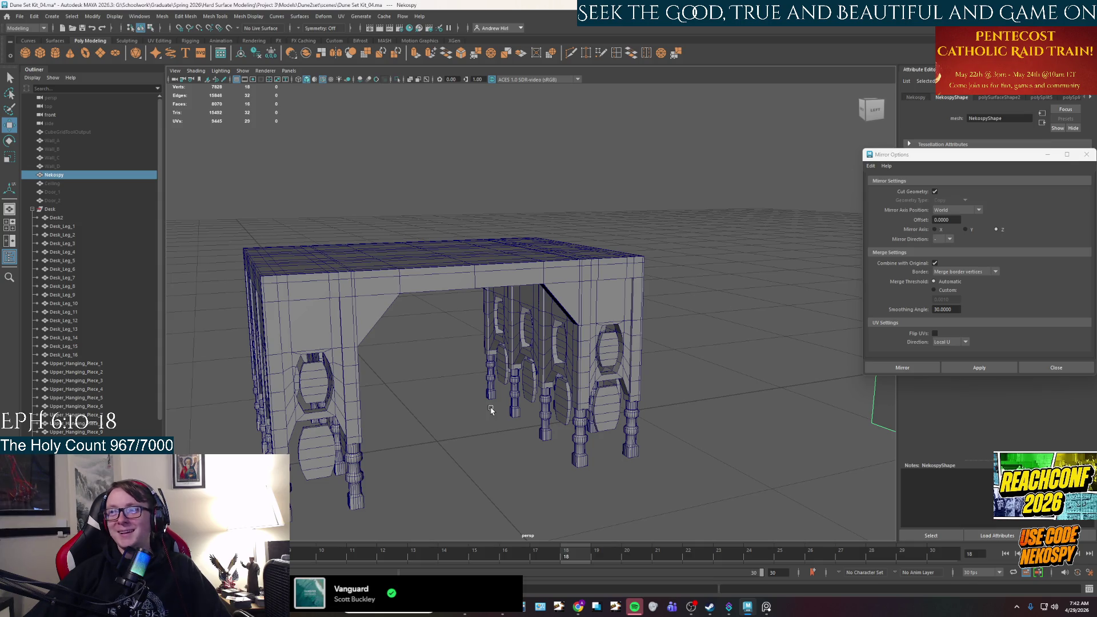
pyautogui.keyDown('alt'); pyautogui.moveTo(491, 403); pyautogui.dragTo(588, 381); pyautogui.keyUp('alt')
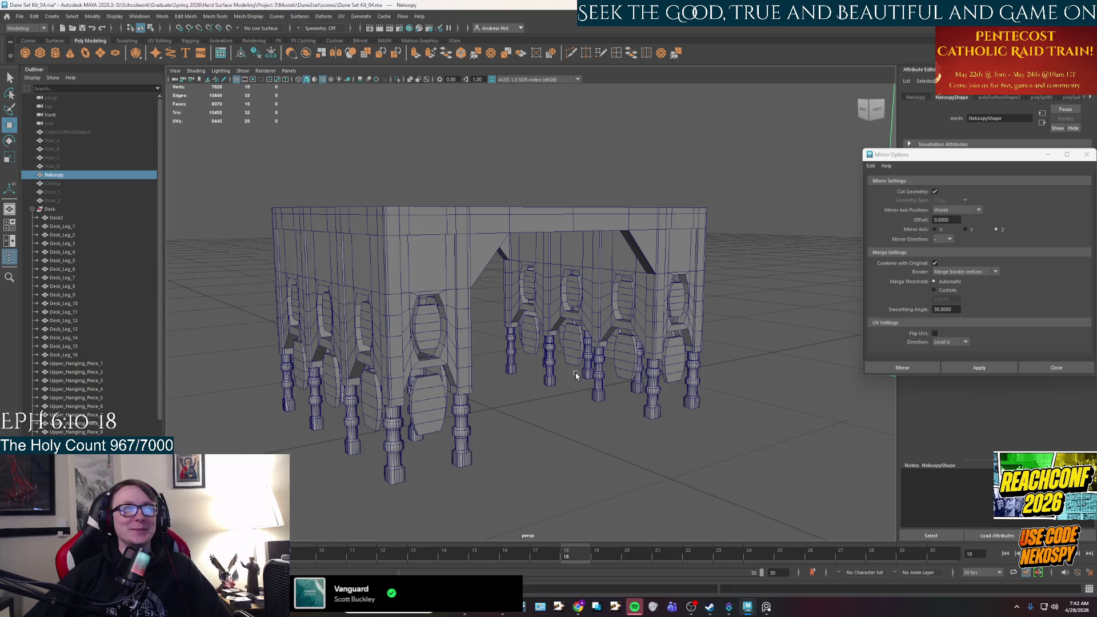
pyautogui.scroll(5, 522, 403)
pyautogui.scroll(-5, 523, 403)
pyautogui.moveTo(522, 403)
pyautogui.keyDown('alt'); pyautogui.mouseDown()
pyautogui.moveTo(459, 418)
pyautogui.moveTo(526, 401)
pyautogui.moveTo(477, 387)
pyautogui.moveTo(541, 417)
pyautogui.moveTo(497, 404)
pyautogui.moveTo(526, 400)
pyautogui.mouseUp(); pyautogui.keyUp('alt')
pyautogui.moveTo(605, 410)
pyautogui.keyDown('alt'); pyautogui.mouseDown()
pyautogui.moveTo(736, 419)
pyautogui.moveTo(582, 416)
pyautogui.mouseUp(); pyautogui.keyUp('alt')
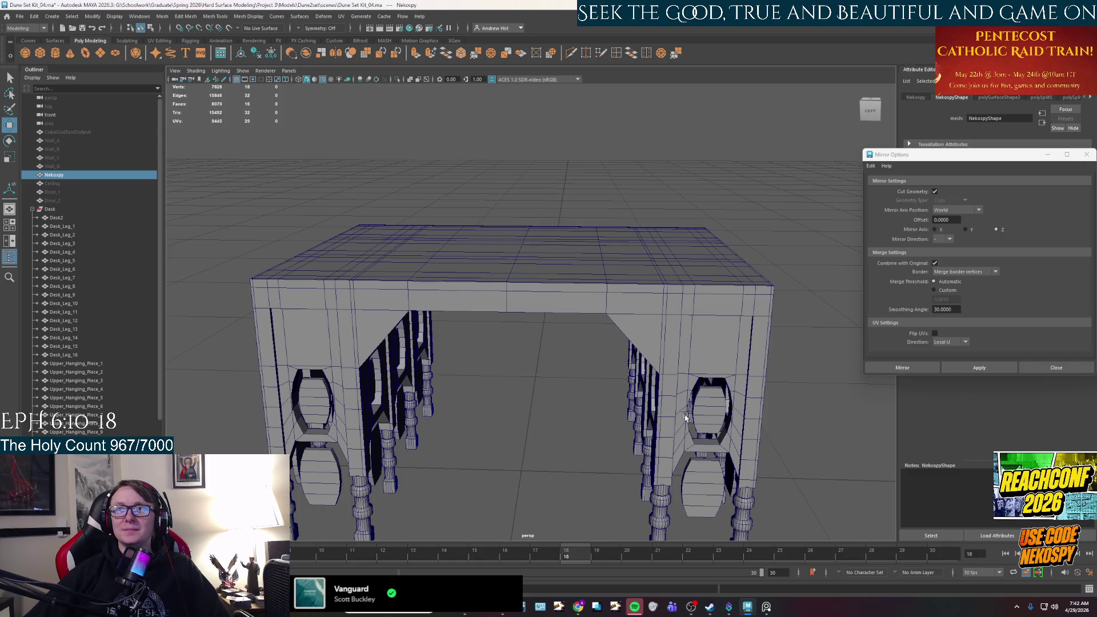
pyautogui.scroll(2, 684, 418)
pyautogui.scroll(3, 683, 415)
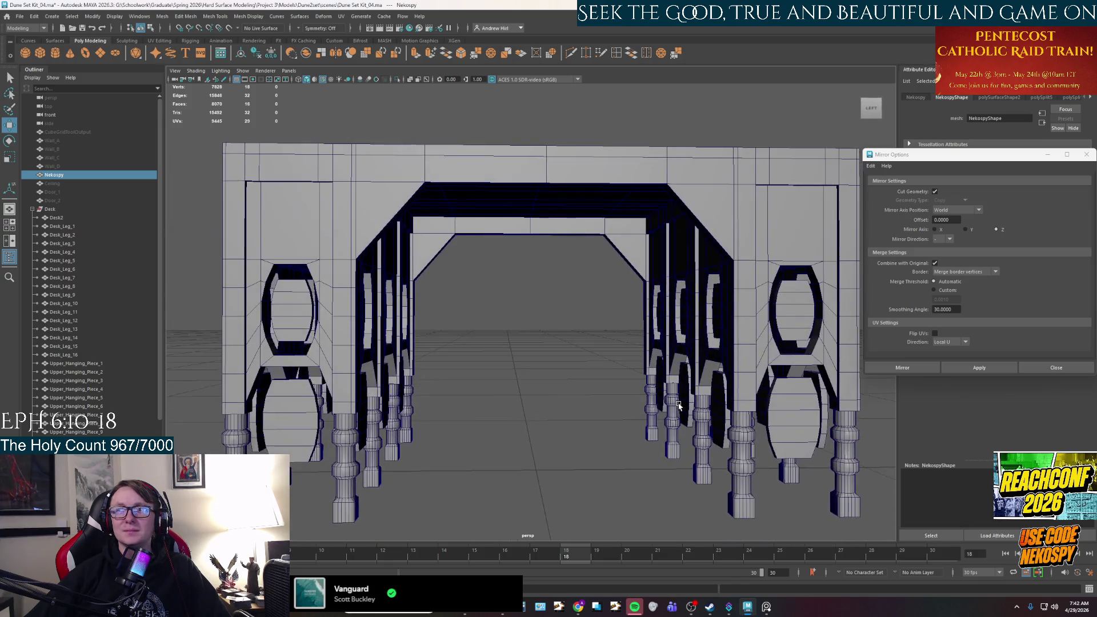
pyautogui.scroll(-4, 684, 277)
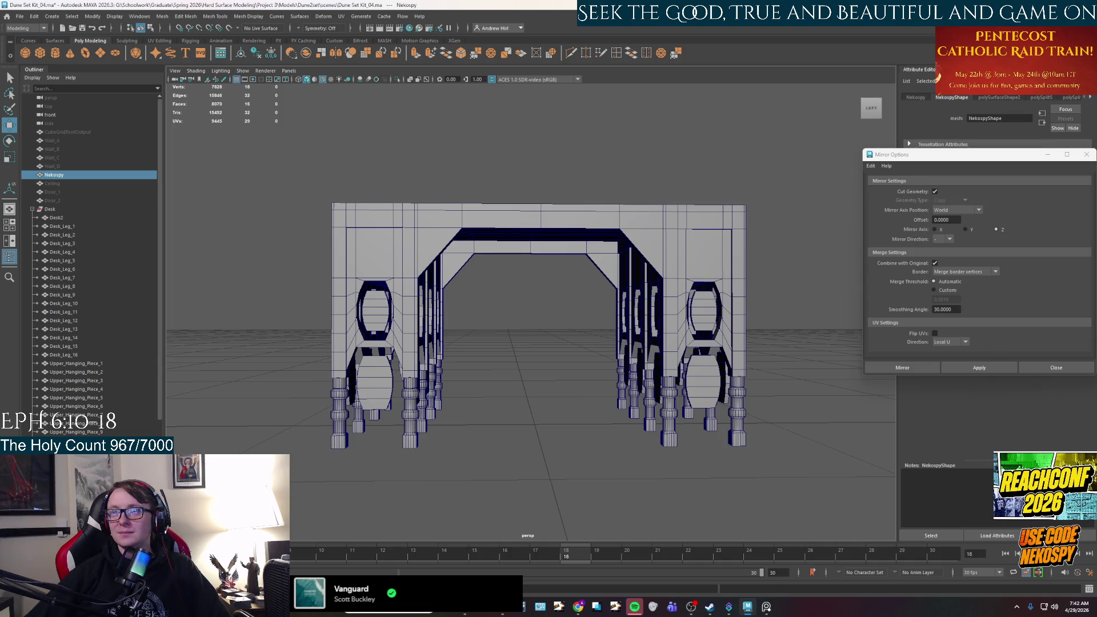
pyautogui.scroll(2, 522, 387)
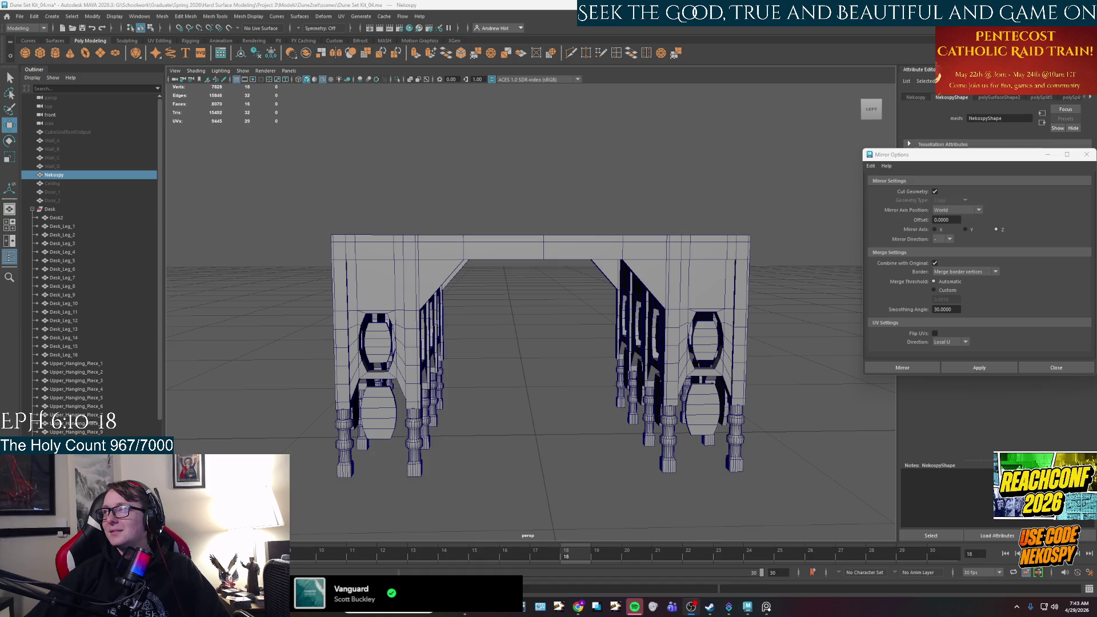
pyautogui.hotkey('alt', 'Tab')
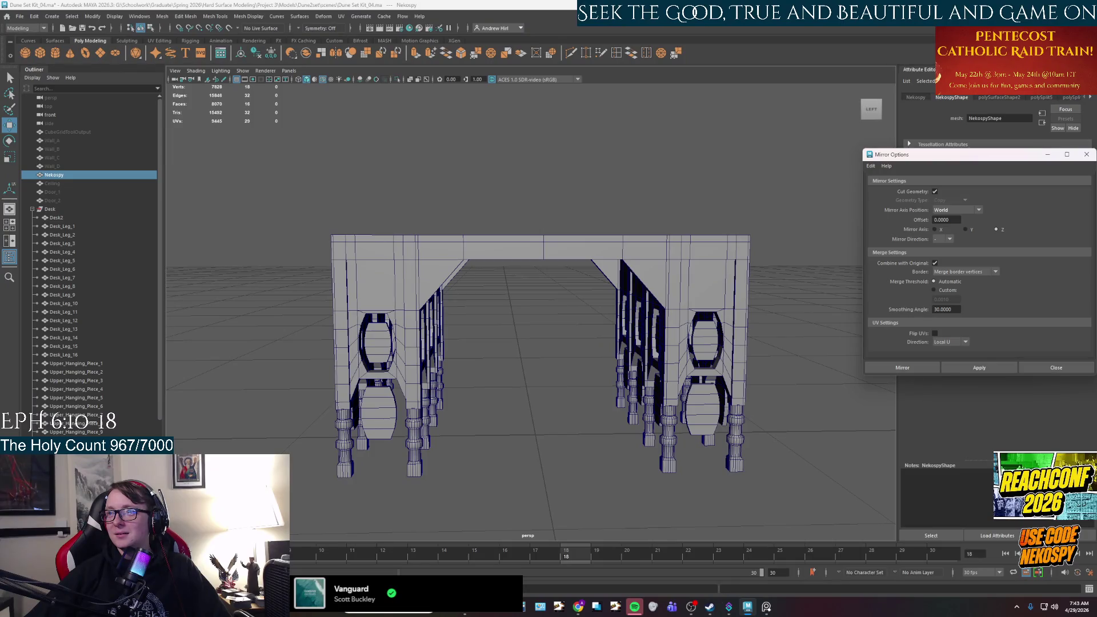
pyautogui.hotkey('alt', 'Tab')
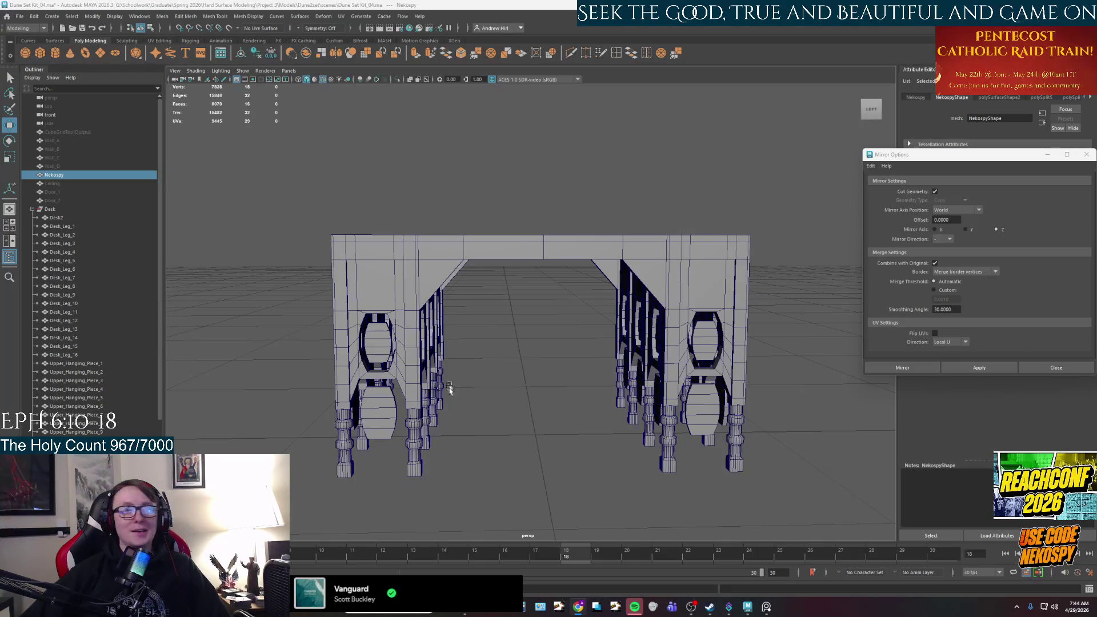
pyautogui.moveTo(540, 445)
pyautogui.keyDown('alt'); pyautogui.mouseDown()
pyautogui.moveTo(567, 445)
pyautogui.moveTo(519, 396)
pyautogui.moveTo(577, 412)
pyautogui.moveTo(594, 403)
pyautogui.moveTo(566, 443)
pyautogui.mouseUp(); pyautogui.keyUp('alt')
pyautogui.scroll(2, 565, 444)
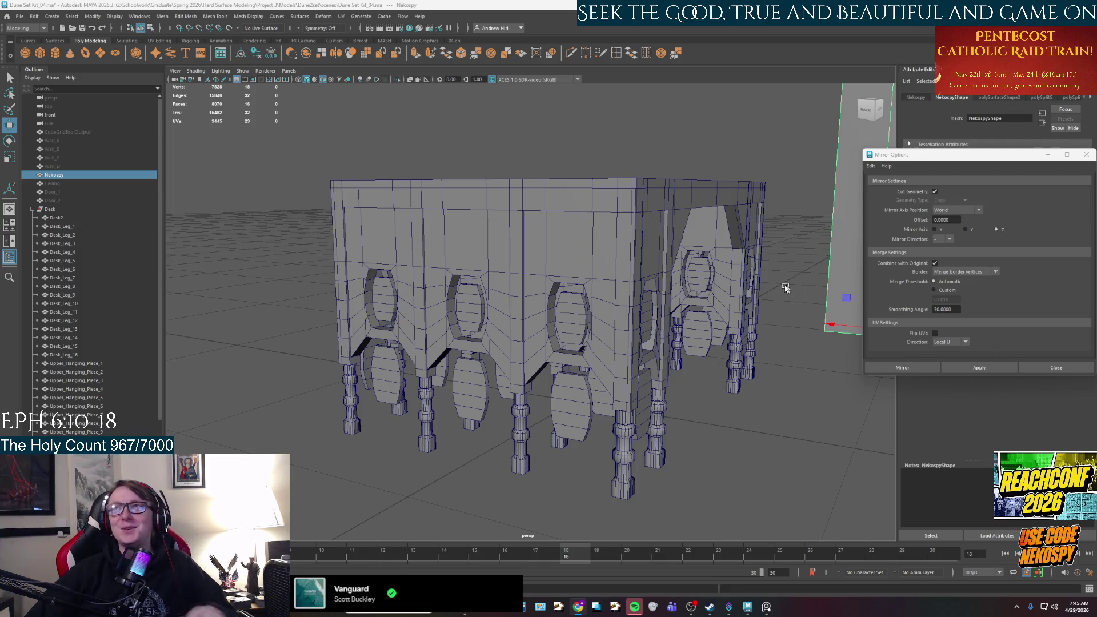
pyautogui.click(721, 423)
pyautogui.keyDown('alt'); pyautogui.moveTo(751, 444); pyautogui.dragTo(703, 442); pyautogui.keyUp('alt')
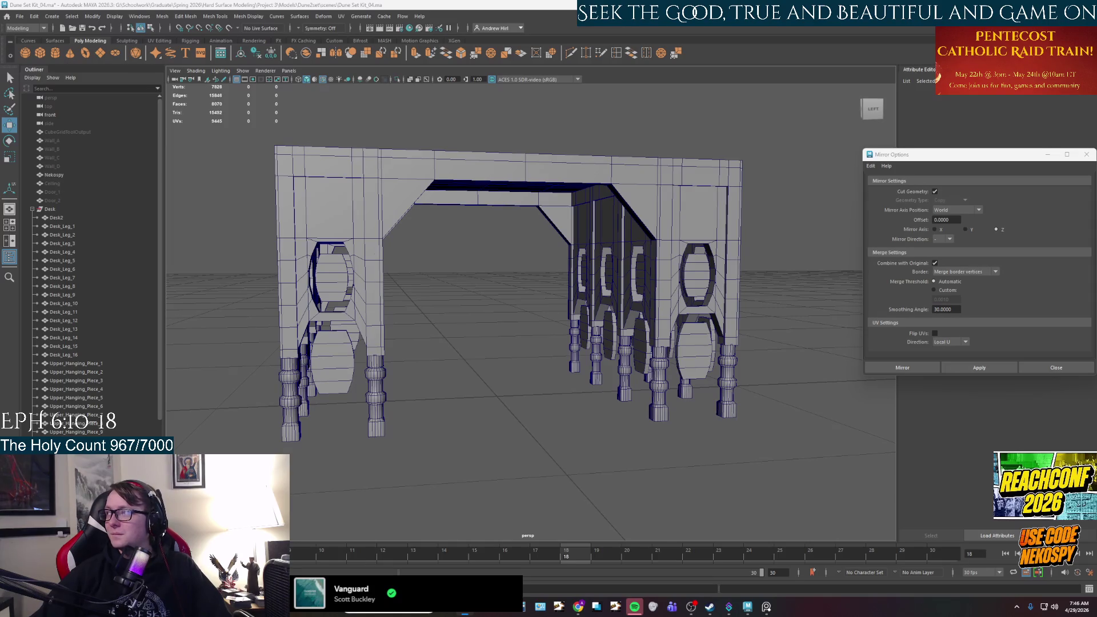
# - Create a polygon cylinder and move it down beside the desk's front legs
pyautogui.moveTo(529, 379)
pyautogui.keyDown('alt'); pyautogui.mouseDown()
pyautogui.moveTo(502, 380)
pyautogui.moveTo(525, 413)
pyautogui.mouseUp(); pyautogui.keyUp('alt')
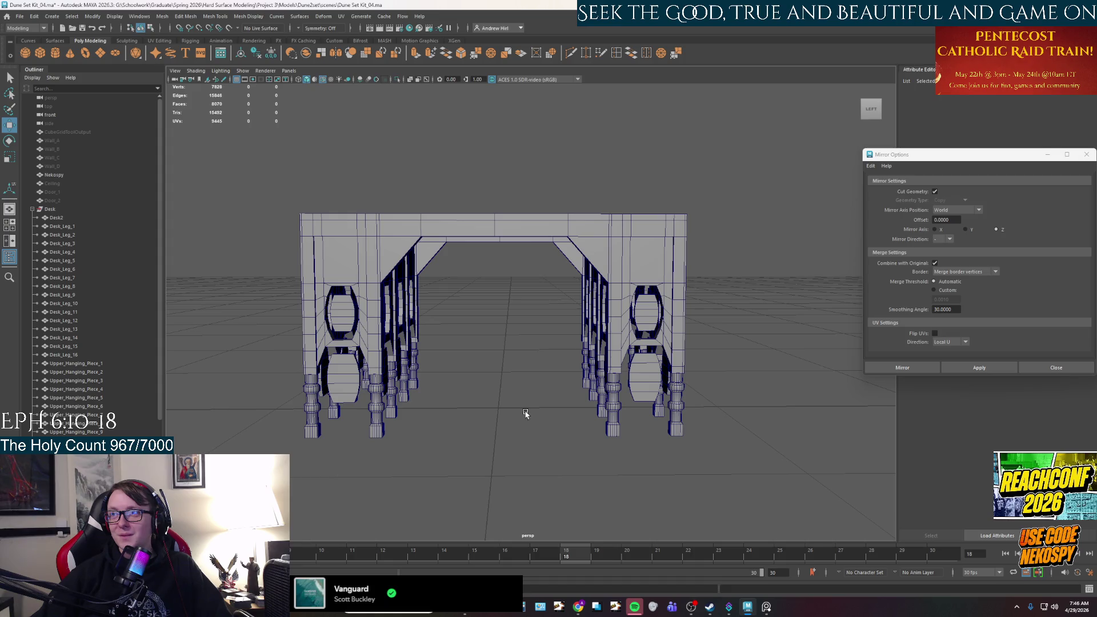
pyautogui.keyDown('alt'); pyautogui.moveTo(514, 420); pyautogui.dragTo(533, 417); pyautogui.keyUp('alt')
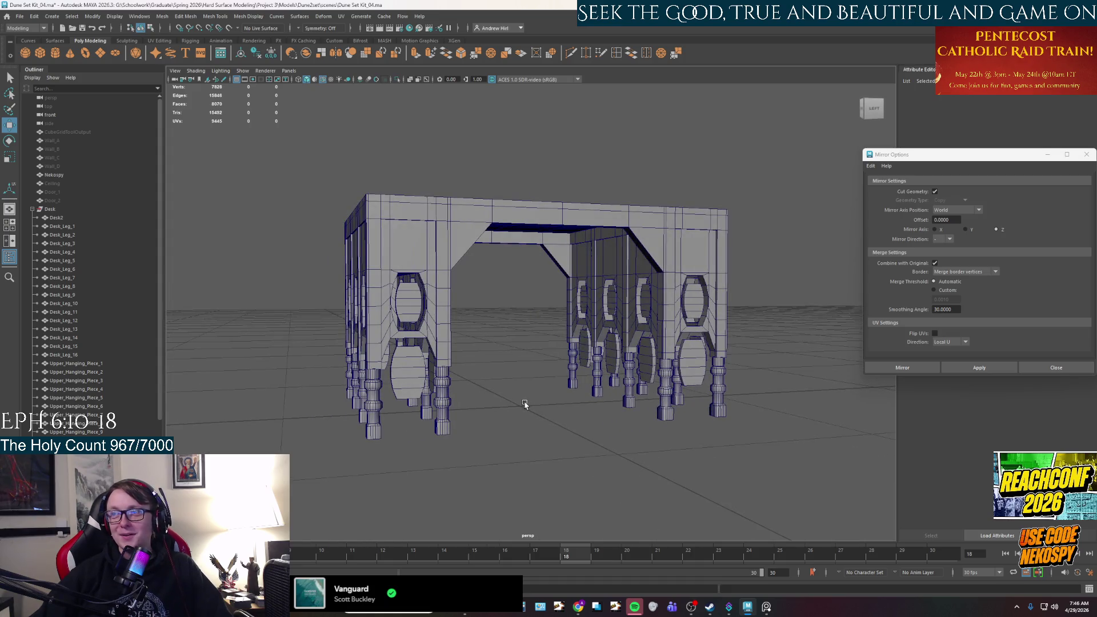
pyautogui.scroll(2, 525, 405)
pyautogui.keyDown('alt'); pyautogui.moveTo(517, 408); pyautogui.dragTo(549, 417); pyautogui.keyUp('alt')
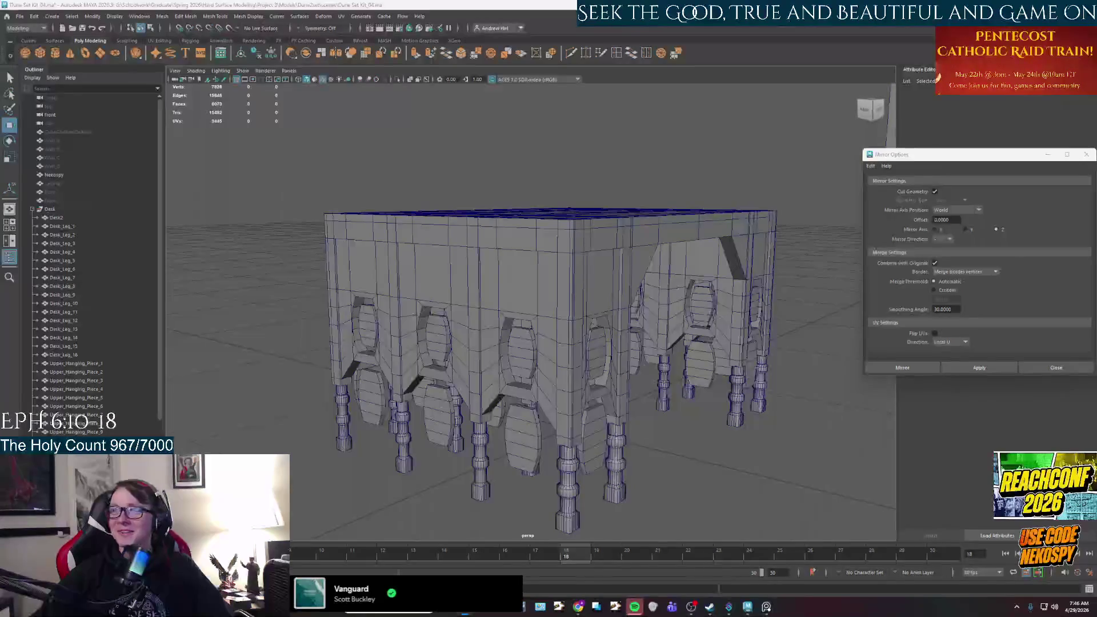
pyautogui.keyDown('alt'); pyautogui.moveTo(704, 285); pyautogui.dragTo(727, 317); pyautogui.keyUp('alt')
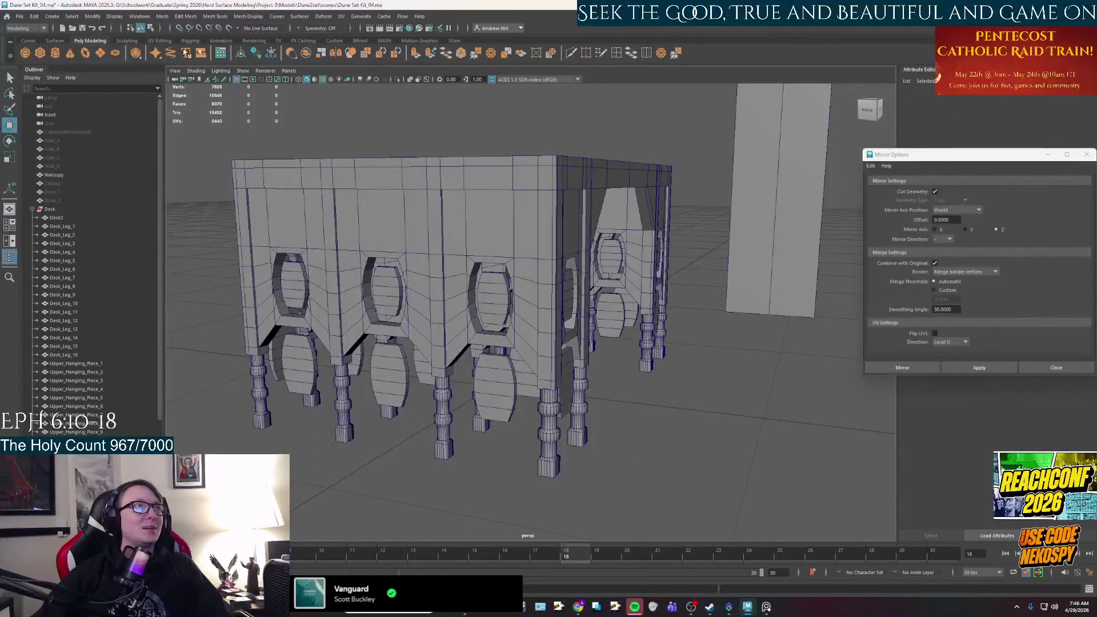
pyautogui.click(55, 52)
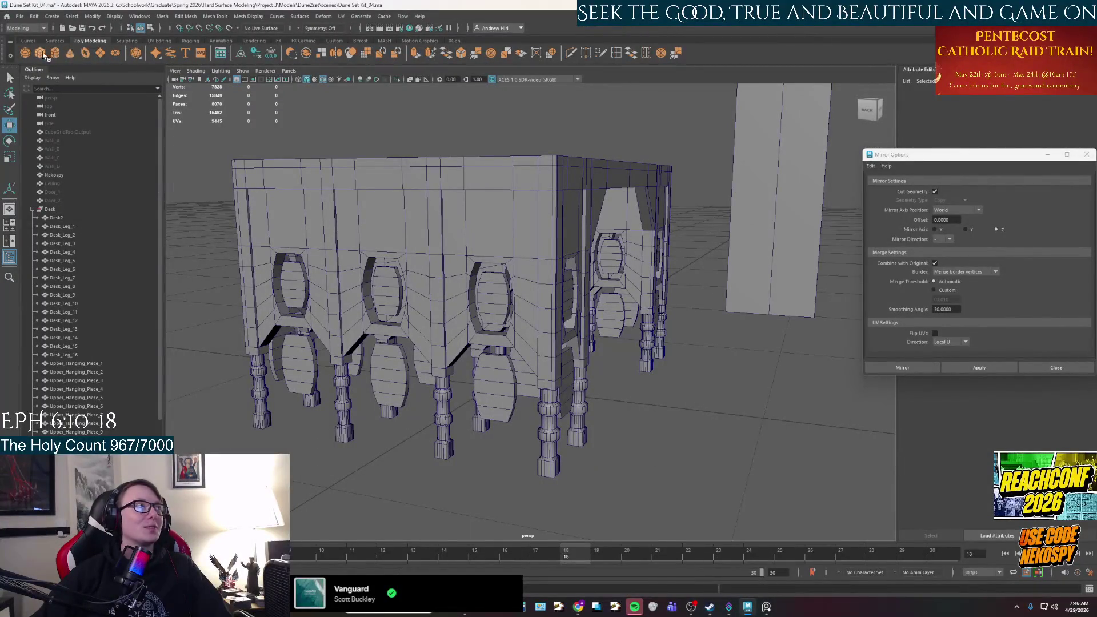
pyautogui.keyDown('alt'); pyautogui.moveTo(503, 283); pyautogui.dragTo(531, 282); pyautogui.keyUp('alt')
pyautogui.moveTo(532, 349)
pyautogui.mouseDown()
pyautogui.moveTo(449, 386)
pyautogui.moveTo(443, 286)
pyautogui.mouseUp()
# - Accept the autosave and scale pCylinder1 along Y beneath the desk
pyautogui.scroll(5, 561, 344)
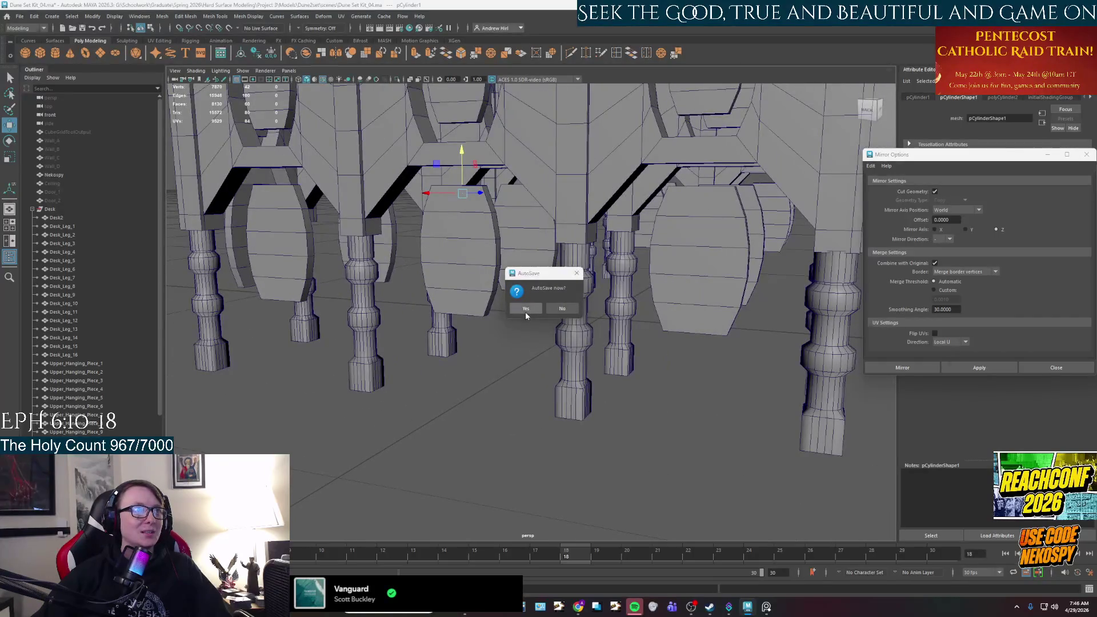
pyautogui.click(526, 309)
pyautogui.keyDown('alt'); pyautogui.moveTo(525, 316); pyautogui.dragTo(589, 317); pyautogui.keyUp('alt')
pyautogui.press('r')
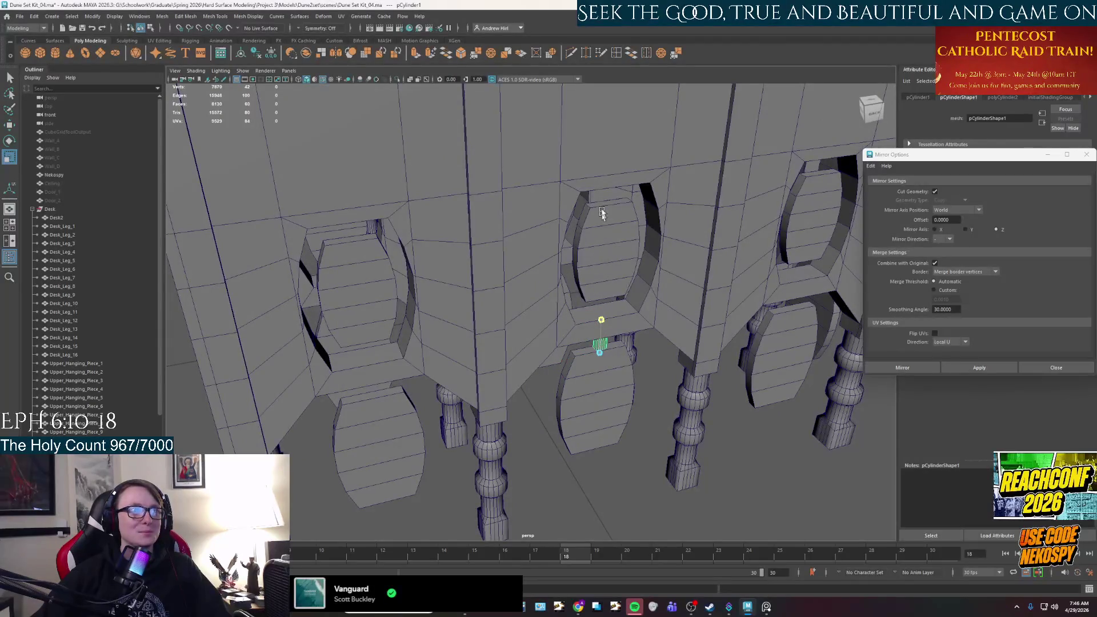
pyautogui.moveTo(616, 297)
pyautogui.mouseDown(button='middle')
pyautogui.moveTo(603, 237)
pyautogui.moveTo(597, 320)
pyautogui.mouseUp(button='middle')
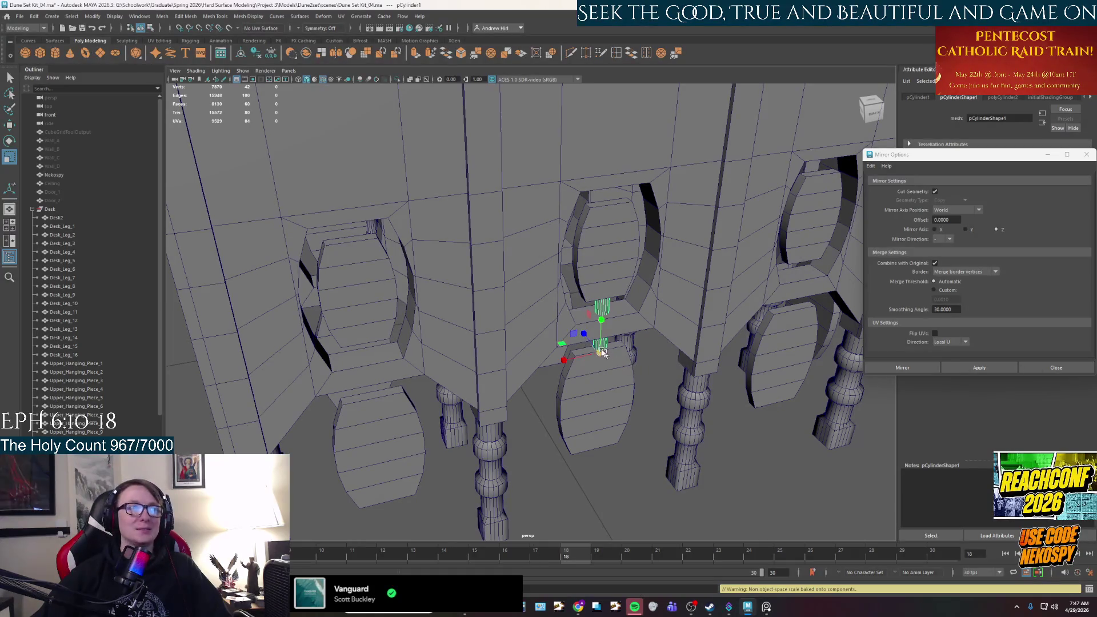
pyautogui.click(561, 341)
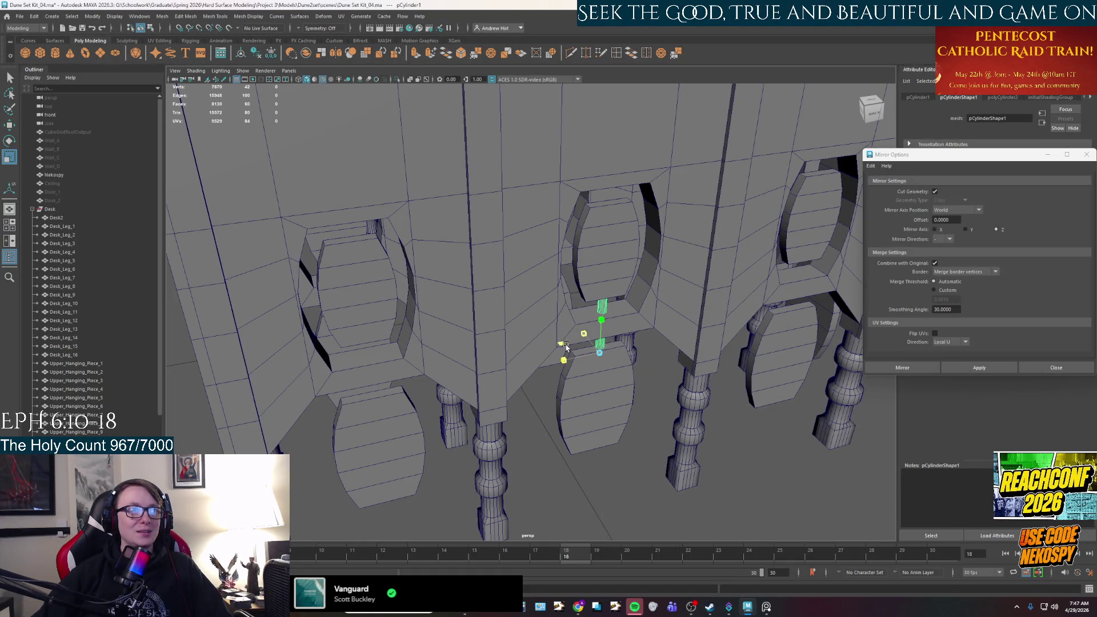
# - Raise the thin rod so it stands vertically through the desk's centre oval opening
pyautogui.click(608, 322)
pyautogui.moveTo(608, 322)
pyautogui.mouseDown()
pyautogui.moveTo(604, 240)
pyautogui.moveTo(616, 340)
pyautogui.mouseUp()
pyautogui.press('w')
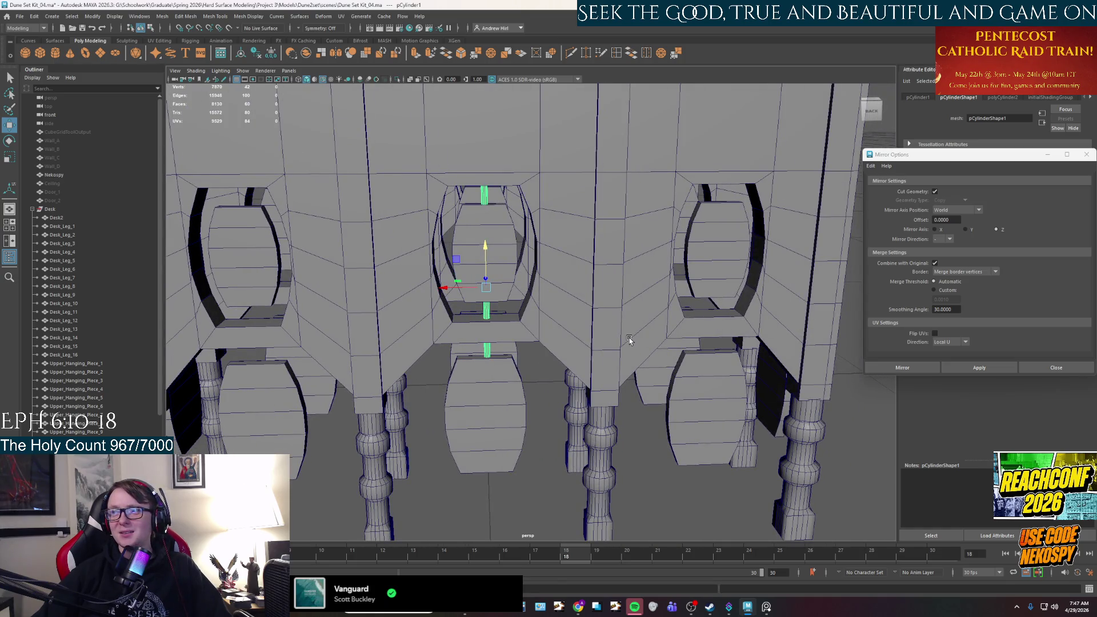
pyautogui.scroll(-6, 131, 274)
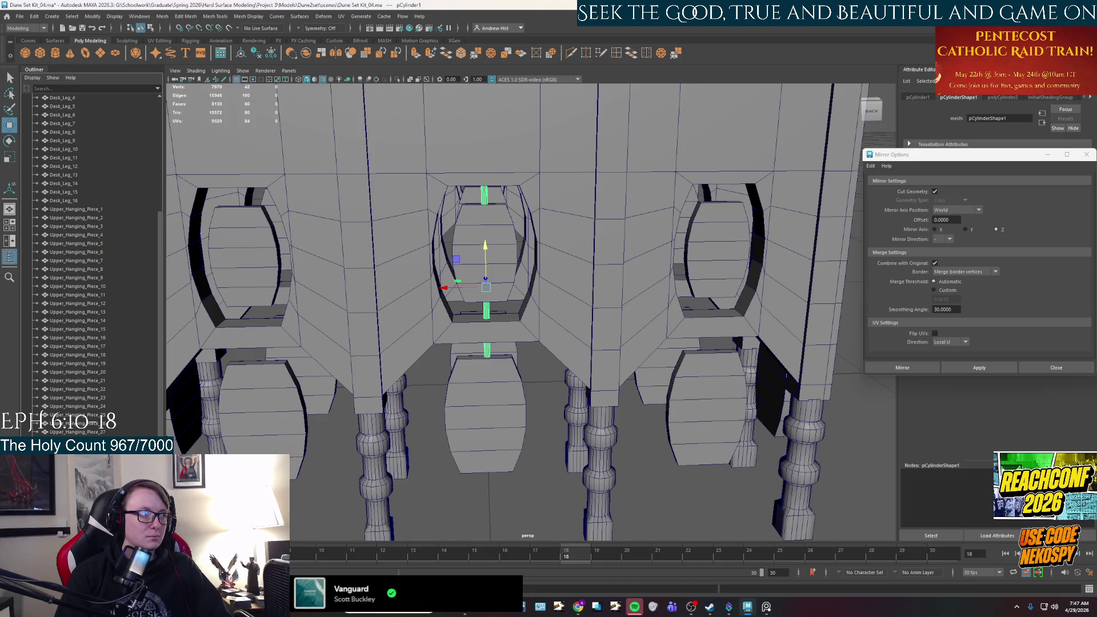
# - Name the rod Rod1 and place it after Desk_Leg_16 in the Desk hierarchy
pyautogui.press('Return')
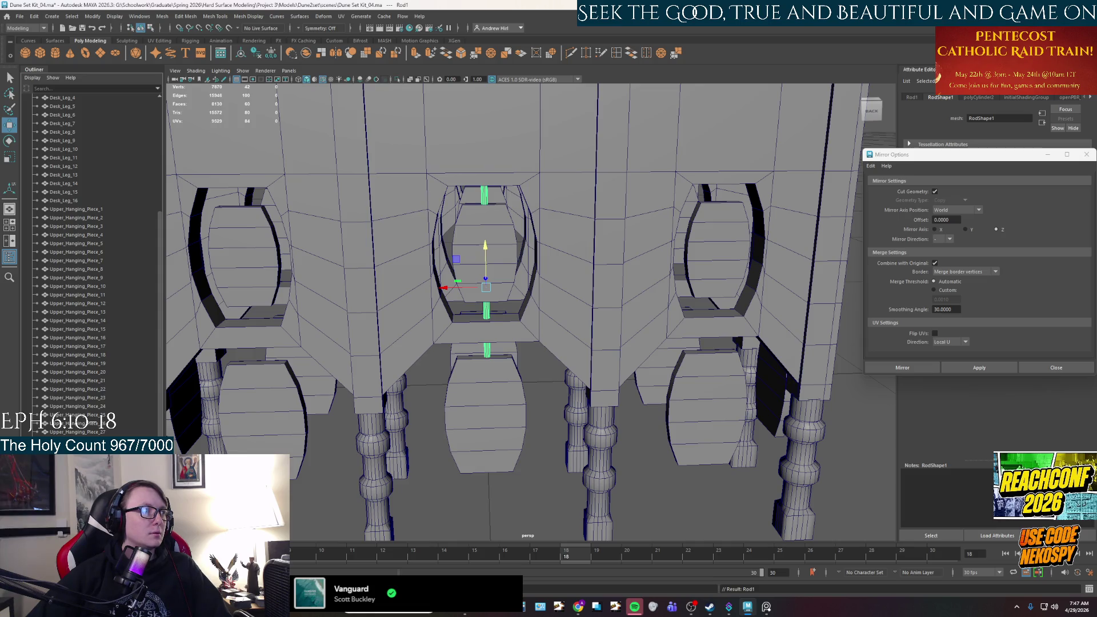
pyautogui.moveTo(68, 293); pyautogui.dragTo(68, 112)
pyautogui.moveTo(59, 318); pyautogui.dragTo(67, 365)
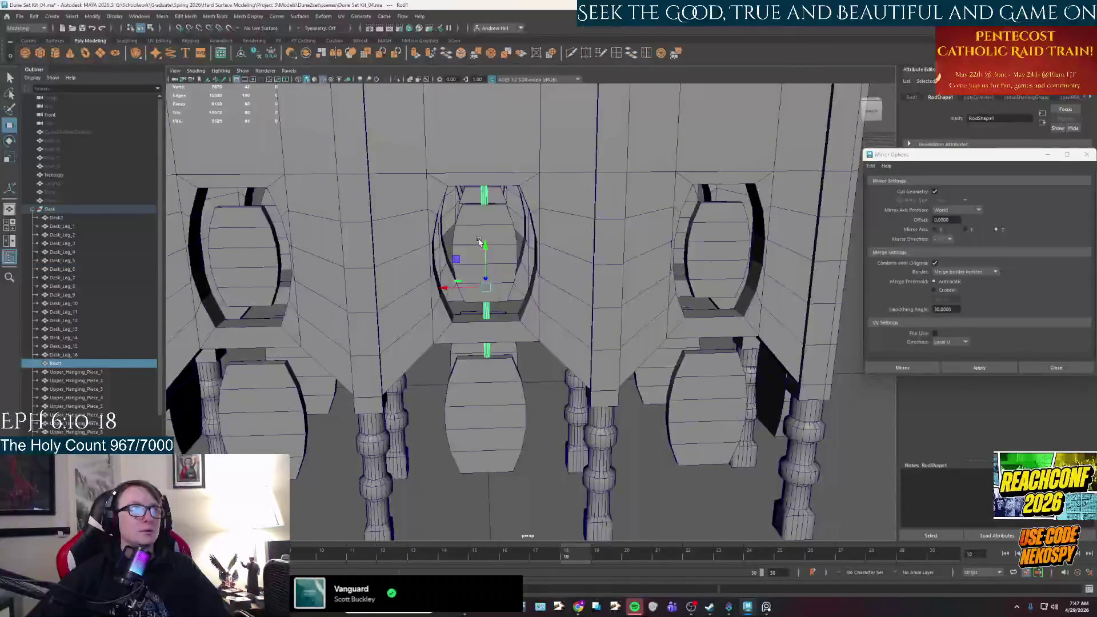
# - Slide the rod to the left oval opening and duplicate it as Rod2
pyautogui.rightClick(487, 199)
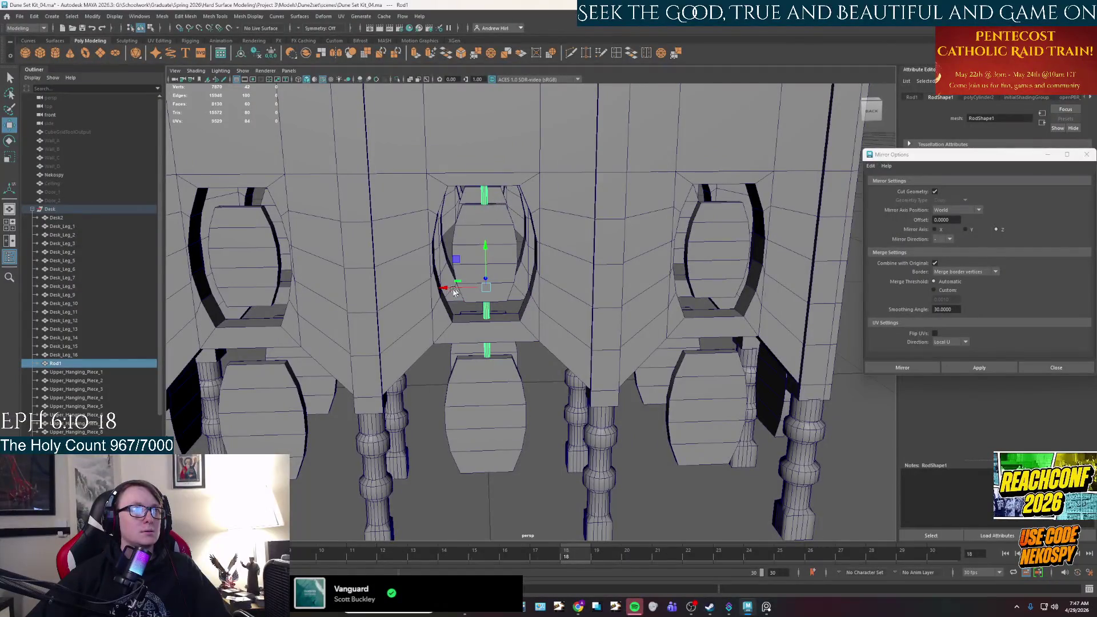
pyautogui.moveTo(443, 288)
pyautogui.mouseDown()
pyautogui.moveTo(205, 289)
pyautogui.moveTo(437, 273)
pyautogui.mouseUp()
pyautogui.hotkey('ctrl', 'd')
pyautogui.scroll(5, 437, 272)
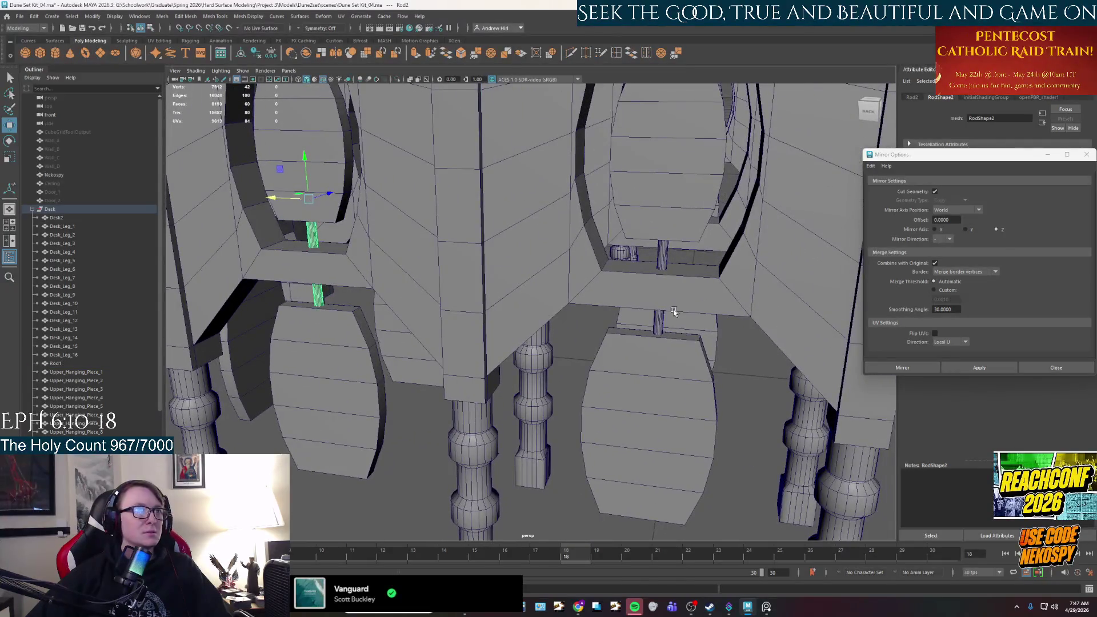
# - Clone the rod into the next oval opening along the desk's long side
pyautogui.click(658, 329)
pyautogui.moveTo(658, 329)
pyautogui.keyDown('alt'); pyautogui.mouseDown()
pyautogui.moveTo(625, 269)
pyautogui.moveTo(558, 252)
pyautogui.moveTo(548, 309)
pyautogui.moveTo(527, 278)
pyautogui.moveTo(709, 277)
pyautogui.mouseUp(); pyautogui.keyUp('alt')
pyautogui.scroll(-5, 562, 256)
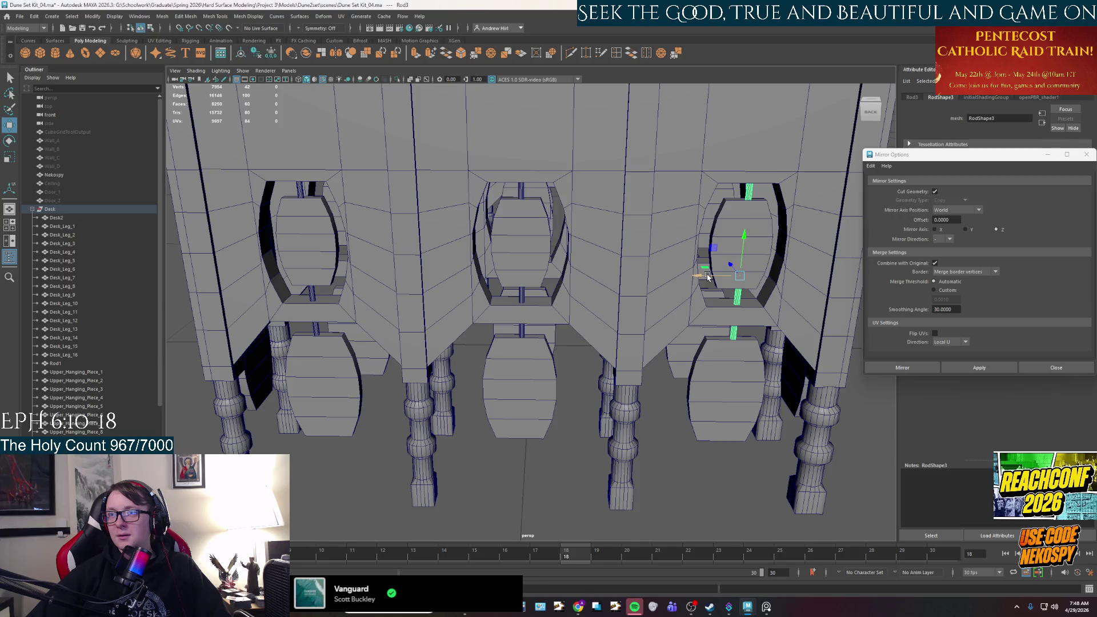
pyautogui.click(517, 331)
pyautogui.click(318, 330)
pyautogui.moveTo(318, 330)
pyautogui.keyDown('alt'); pyautogui.mouseDown()
pyautogui.moveTo(488, 371)
pyautogui.moveTo(428, 306)
pyautogui.mouseUp(); pyautogui.keyUp('alt')
pyautogui.scroll(5, 426, 306)
pyautogui.moveTo(769, 272)
pyautogui.keyDown('alt'); pyautogui.mouseDown()
pyautogui.moveTo(735, 274)
pyautogui.moveTo(718, 309)
pyautogui.moveTo(617, 250)
pyautogui.mouseUp(); pyautogui.keyUp('alt')
pyautogui.keyDown('shift'); pyautogui.moveTo(695, 232); pyautogui.dragTo(607, 264); pyautogui.keyUp('shift')
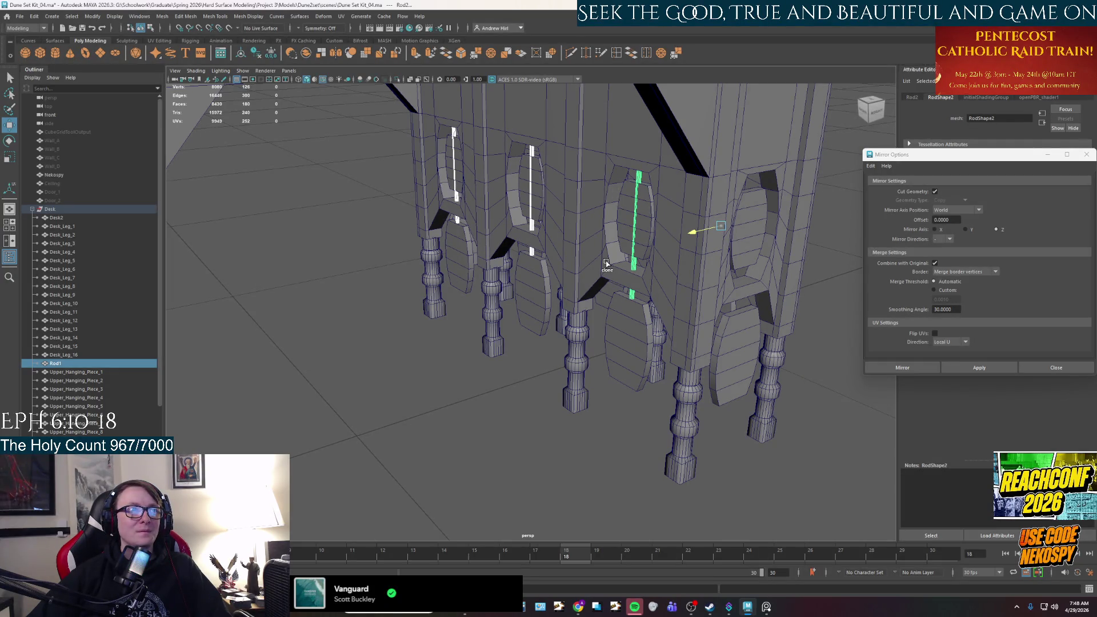
# - Shift Upper_Hanging_Piece_21 and two other upper hanging pieces along one axis
pyautogui.click(610, 256)
pyautogui.click(647, 228)
pyautogui.keyDown('shift'); pyautogui.click(540, 200); pyautogui.keyUp('shift')
pyautogui.keyDown('shift'); pyautogui.click(458, 171); pyautogui.keyUp('shift')
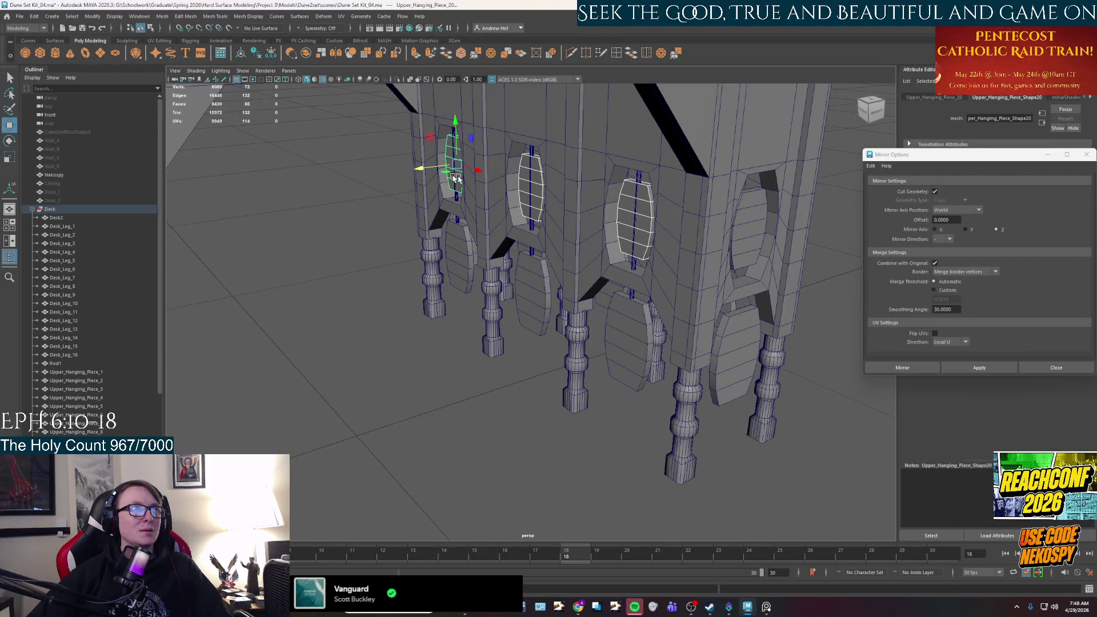
pyautogui.moveTo(421, 170)
pyautogui.mouseDown()
pyautogui.moveTo(514, 188)
pyautogui.moveTo(414, 223)
pyautogui.moveTo(517, 219)
pyautogui.mouseUp()
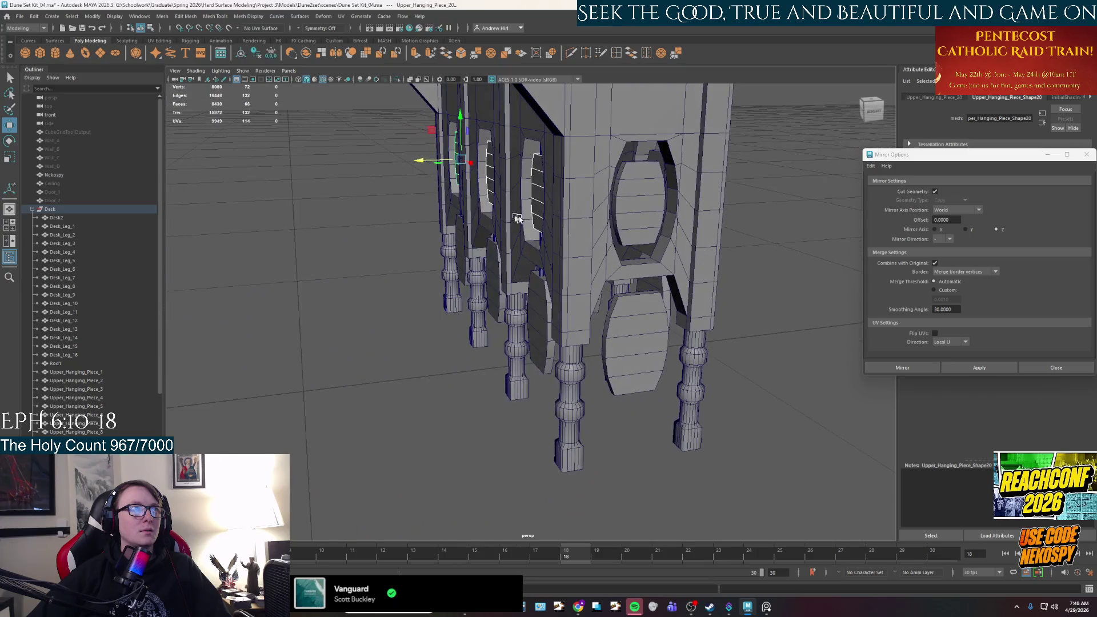
pyautogui.click(816, 270)
# - Extend Rod6's edges to the right so it fits its opening
pyautogui.keyDown('alt'); pyautogui.moveTo(695, 311); pyautogui.dragTo(648, 299); pyautogui.keyUp('alt')
pyautogui.scroll(8, 582, 304)
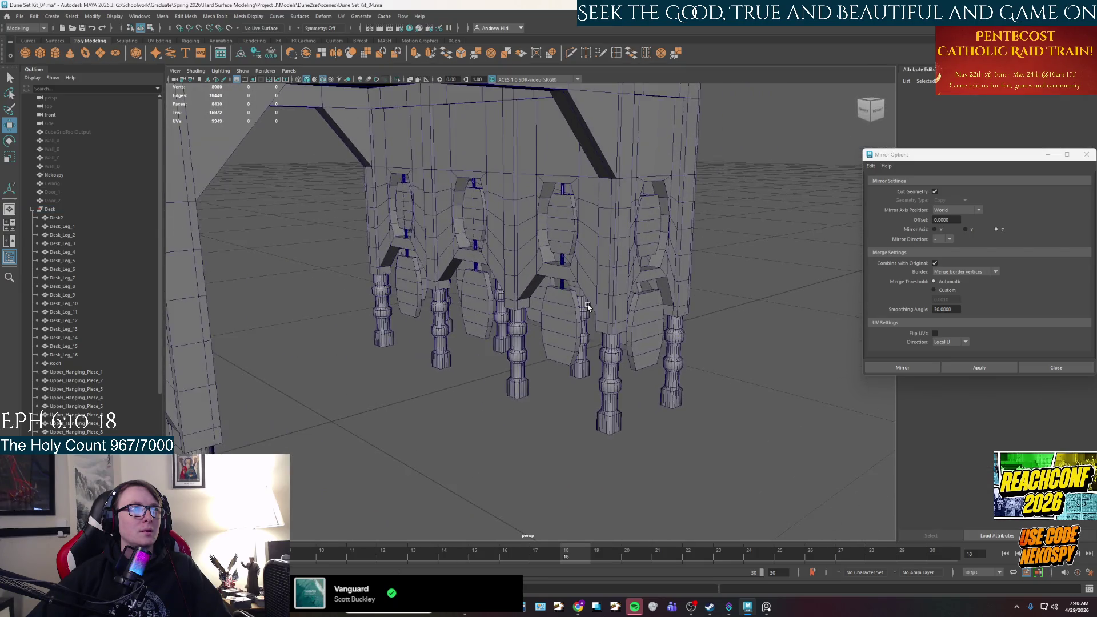
pyautogui.click(589, 262)
pyautogui.click(589, 262)
pyautogui.scroll(-4, 590, 262)
pyautogui.moveTo(590, 261)
pyautogui.keyDown('alt'); pyautogui.mouseDown()
pyautogui.moveTo(571, 264)
pyautogui.moveTo(600, 270)
pyautogui.moveTo(517, 294)
pyautogui.moveTo(411, 286)
pyautogui.moveTo(426, 283)
pyautogui.mouseUp(); pyautogui.keyUp('alt')
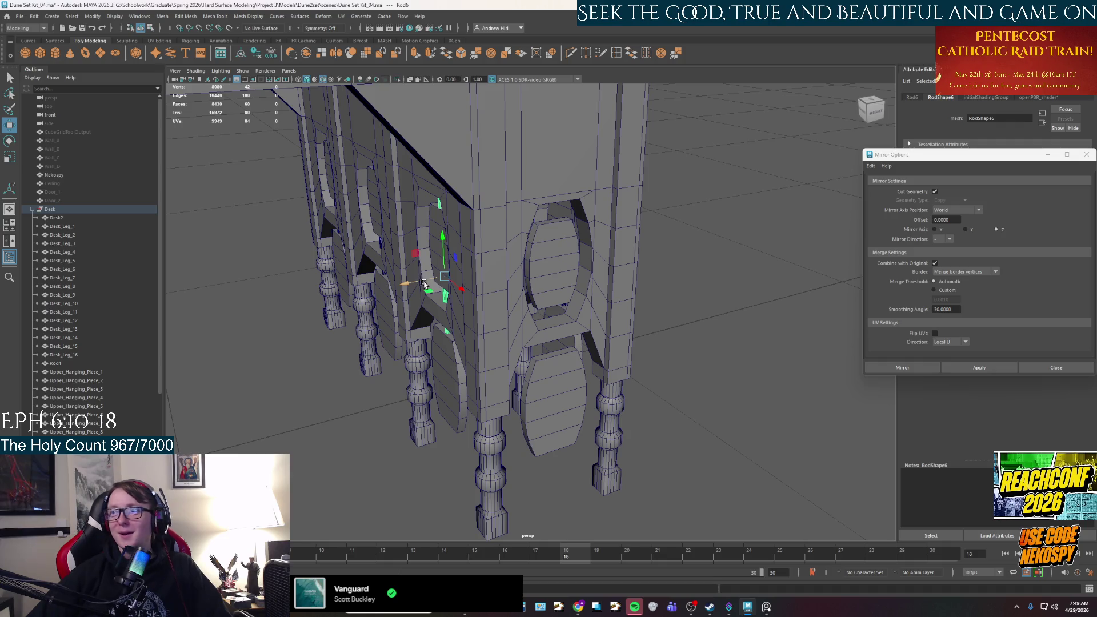
pyautogui.moveTo(417, 290)
pyautogui.keyDown('shift'); pyautogui.mouseDown()
pyautogui.moveTo(421, 281)
pyautogui.moveTo(404, 286)
pyautogui.moveTo(497, 260)
pyautogui.moveTo(545, 267)
pyautogui.moveTo(573, 311)
pyautogui.moveTo(595, 306)
pyautogui.moveTo(579, 331)
pyautogui.moveTo(535, 296)
pyautogui.mouseUp(); pyautogui.keyUp('shift')
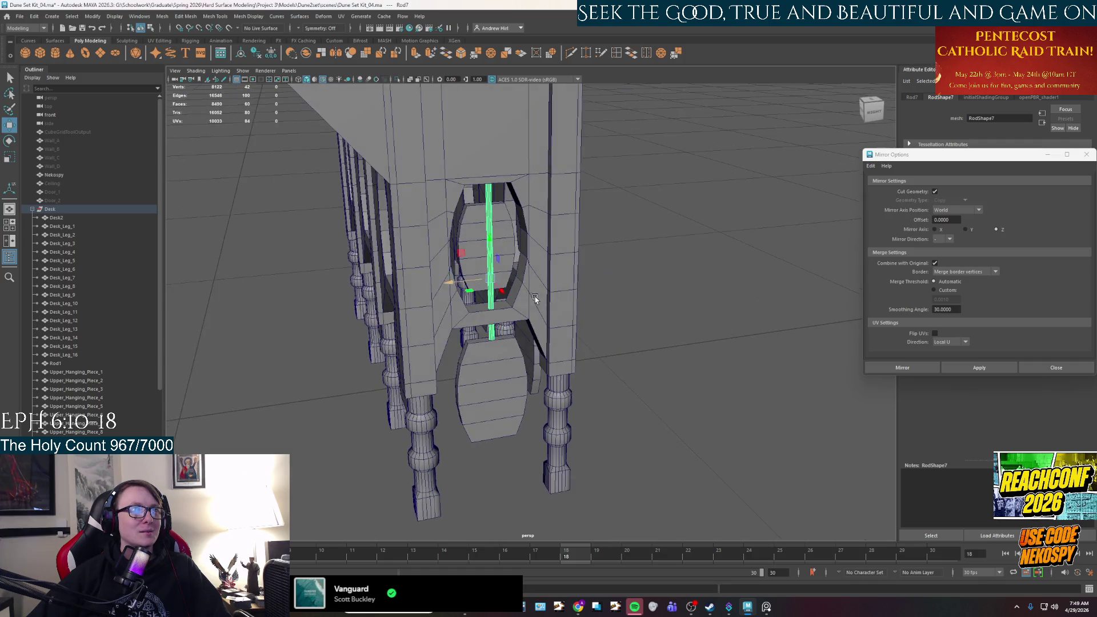
# - Nudge Rod7 sideways at the desk's end and clone it onto the left section
pyautogui.click(498, 215)
pyautogui.moveTo(498, 215)
pyautogui.keyDown('alt'); pyautogui.mouseDown()
pyautogui.moveTo(612, 332)
pyautogui.moveTo(609, 343)
pyautogui.mouseUp(); pyautogui.keyUp('alt')
pyautogui.click(583, 440)
pyautogui.click(749, 365)
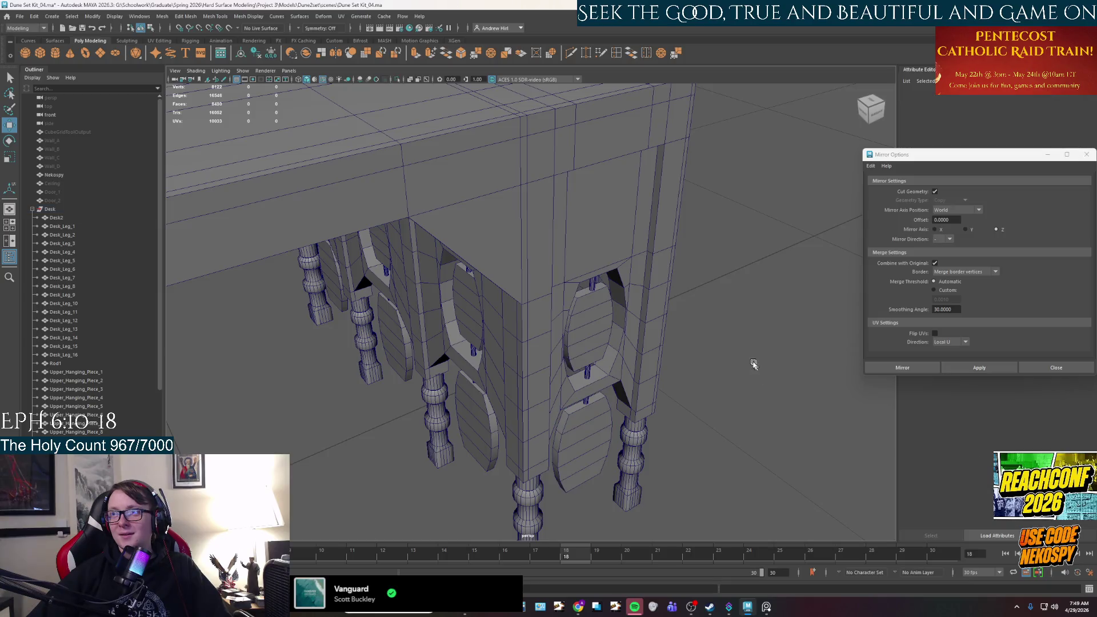
pyautogui.keyDown('alt'); pyautogui.moveTo(749, 364); pyautogui.dragTo(742, 355); pyautogui.keyUp('alt')
pyautogui.moveTo(573, 301)
pyautogui.keyDown('alt'); pyautogui.mouseDown()
pyautogui.moveTo(545, 296)
pyautogui.moveTo(454, 205)
pyautogui.mouseUp(); pyautogui.keyUp('alt')
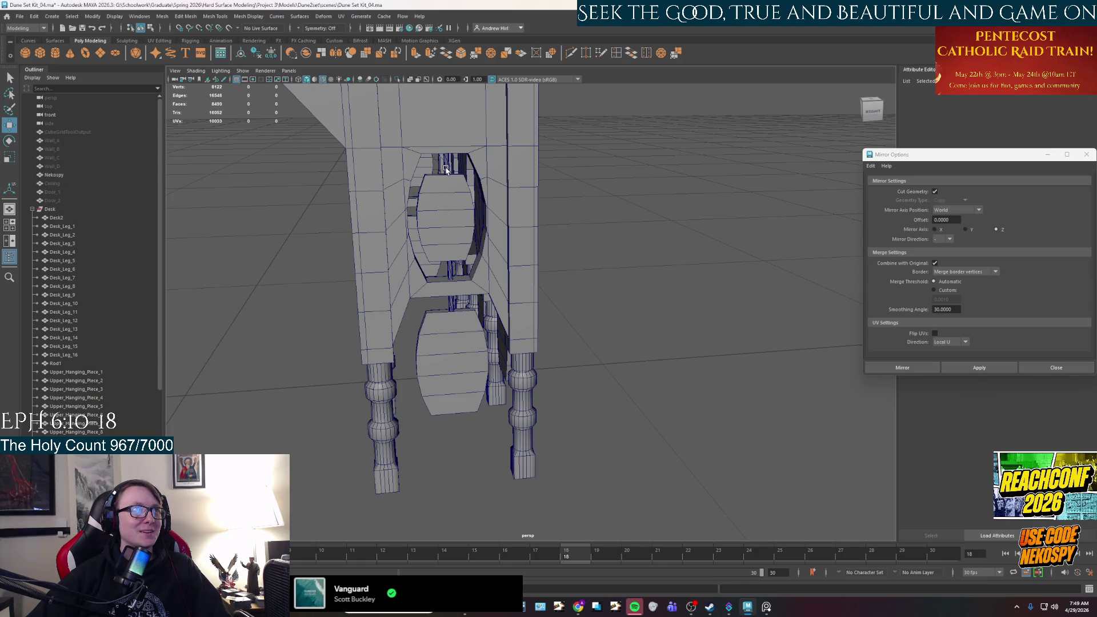
pyautogui.click(452, 180)
pyautogui.moveTo(416, 249)
pyautogui.mouseDown()
pyautogui.moveTo(448, 288)
pyautogui.moveTo(712, 227)
pyautogui.mouseUp()
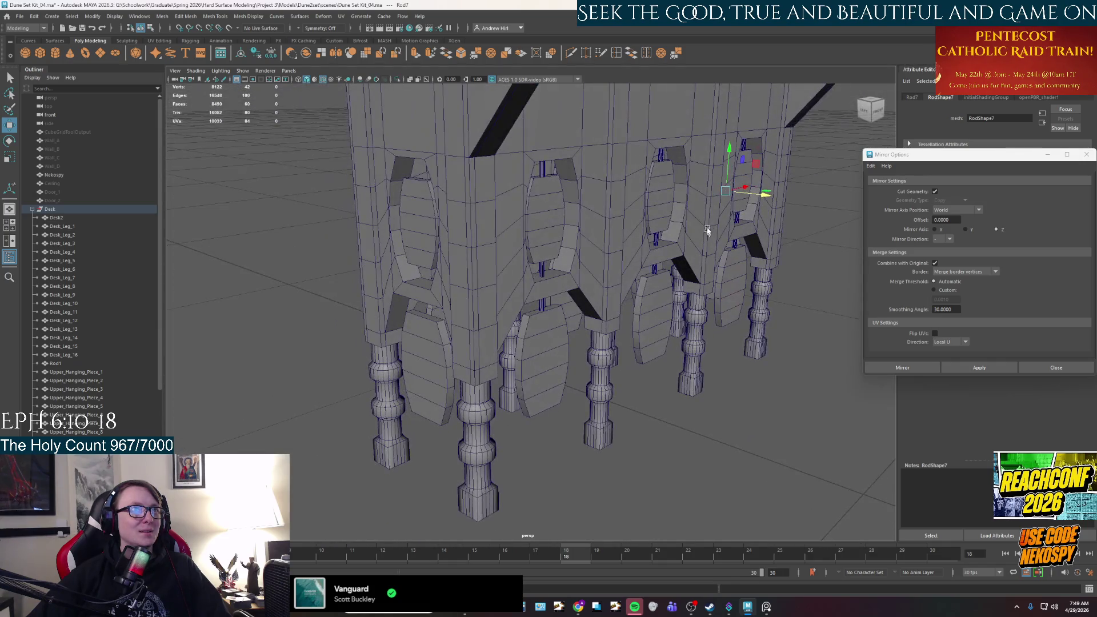
pyautogui.moveTo(742, 190)
pyautogui.keyDown('shift'); pyautogui.mouseDown()
pyautogui.moveTo(448, 245)
pyautogui.moveTo(440, 265)
pyautogui.moveTo(531, 263)
pyautogui.moveTo(610, 310)
pyautogui.moveTo(577, 313)
pyautogui.moveTo(693, 311)
pyautogui.moveTo(635, 282)
pyautogui.mouseUp(); pyautogui.keyUp('shift')
pyautogui.rightClick(631, 267)
pyautogui.moveTo(638, 268); pyautogui.dragTo(680, 258, button='right')
pyautogui.moveTo(680, 259)
pyautogui.keyDown('alt'); pyautogui.mouseDown()
pyautogui.moveTo(676, 275)
pyautogui.moveTo(642, 281)
pyautogui.moveTo(529, 354)
pyautogui.mouseUp(); pyautogui.keyUp('alt')
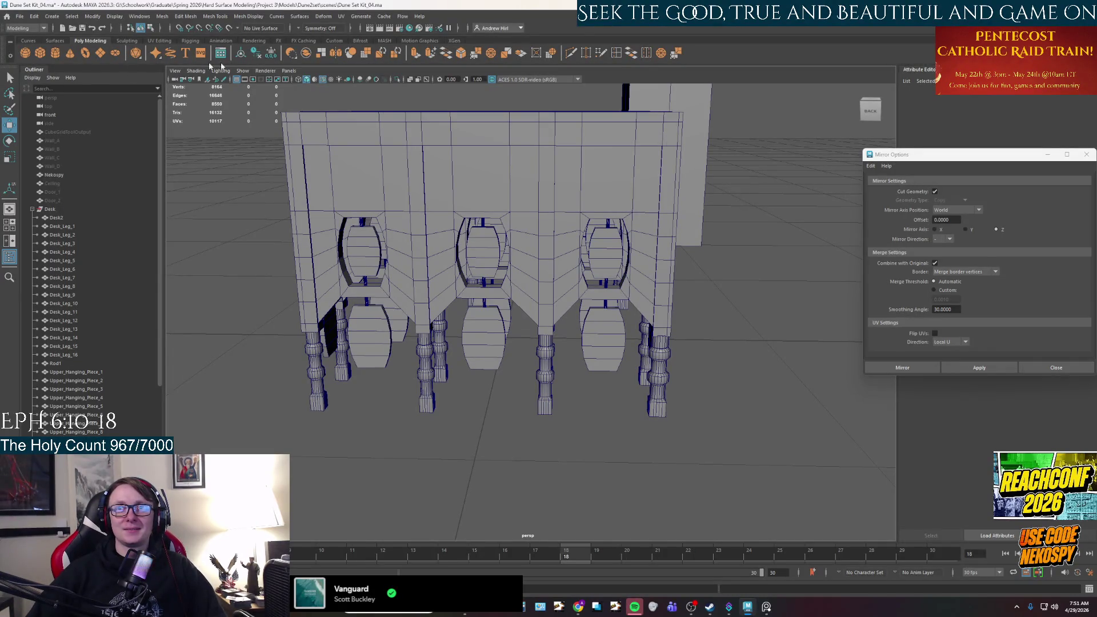
# - Reorder Rod1 in the Outliner so it sits just above Rod2
pyautogui.moveTo(564, 293)
pyautogui.keyDown('alt'); pyautogui.mouseDown()
pyautogui.moveTo(639, 292)
pyautogui.moveTo(307, 271)
pyautogui.mouseUp(); pyautogui.keyUp('alt')
pyautogui.click(82, 363)
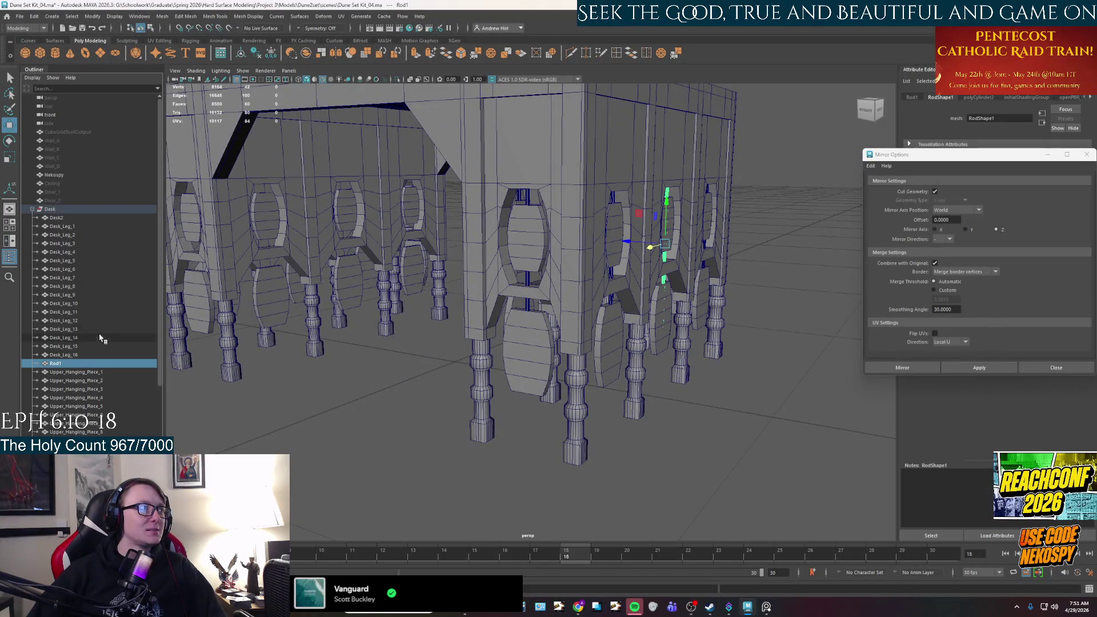
pyautogui.scroll(-5, 91, 343)
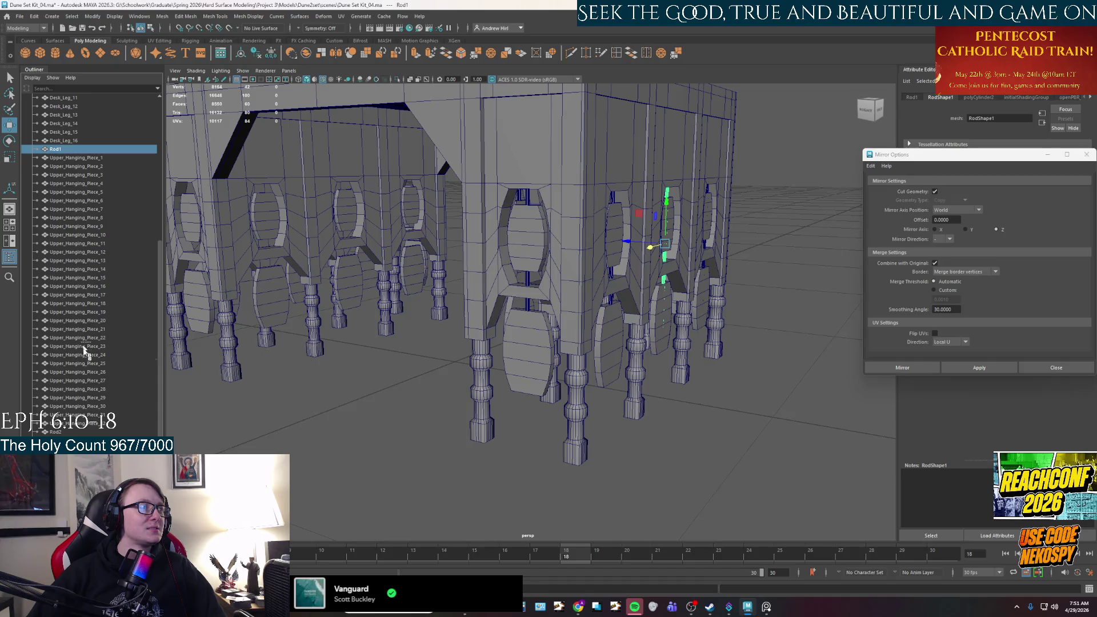
pyautogui.moveTo(87, 432); pyautogui.dragTo(64, 428, button='middle')
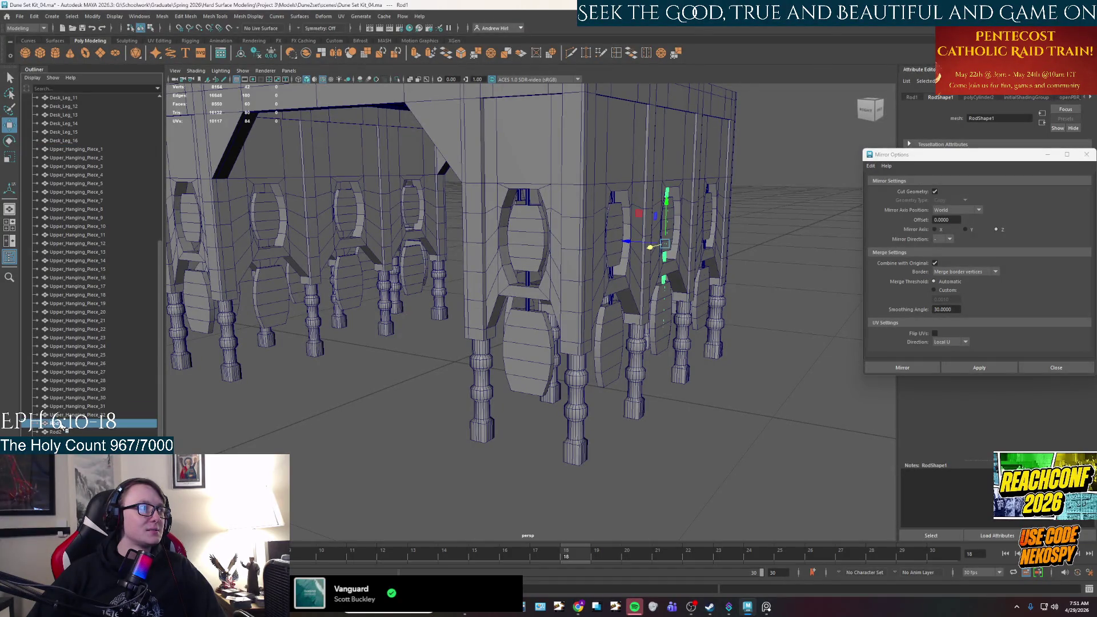
# - Clone the selected rods, including Rod8, over to the desk's far side
pyautogui.click(57, 430)
pyautogui.keyDown('alt'); pyautogui.moveTo(360, 365); pyautogui.dragTo(536, 365); pyautogui.keyUp('alt')
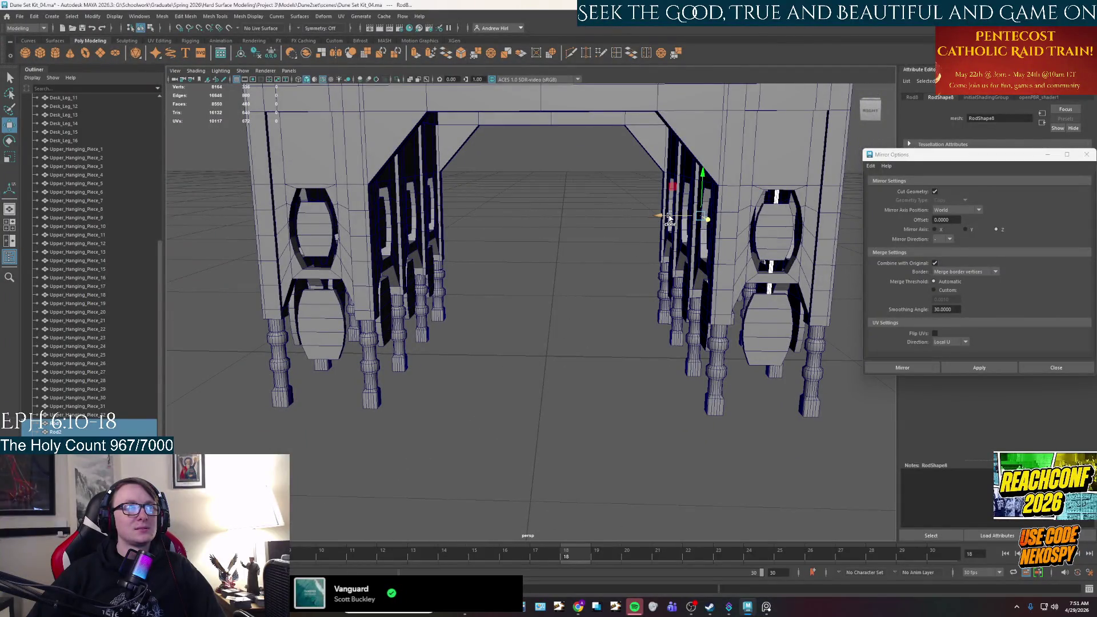
pyautogui.keyDown('shift'); pyautogui.moveTo(670, 217); pyautogui.dragTo(375, 228); pyautogui.keyUp('shift')
pyautogui.keyDown('alt'); pyautogui.moveTo(375, 227); pyautogui.dragTo(557, 245); pyautogui.keyUp('alt')
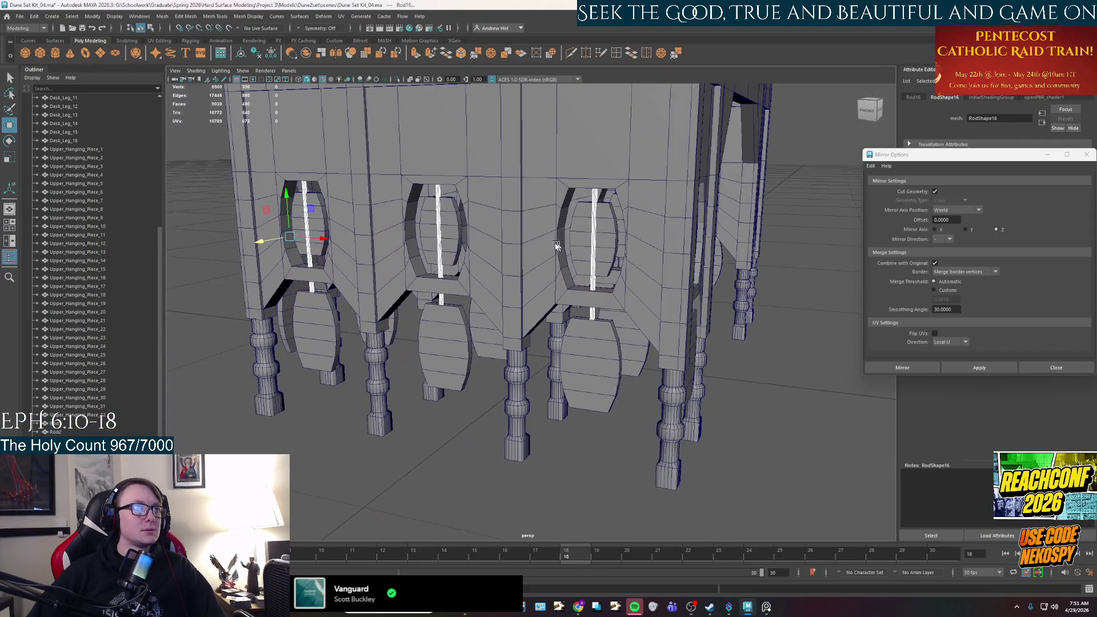
# - Select the middle, left and Upper_Hanging_Piece_5 hanging pieces and inspect them
pyautogui.click(457, 244)
pyautogui.keyDown('shift'); pyautogui.click(314, 228); pyautogui.keyUp('shift')
pyautogui.keyDown('shift'); pyautogui.click(567, 253); pyautogui.keyUp('shift')
pyautogui.keyDown('alt'); pyautogui.moveTo(567, 253); pyautogui.dragTo(547, 278); pyautogui.keyUp('alt')
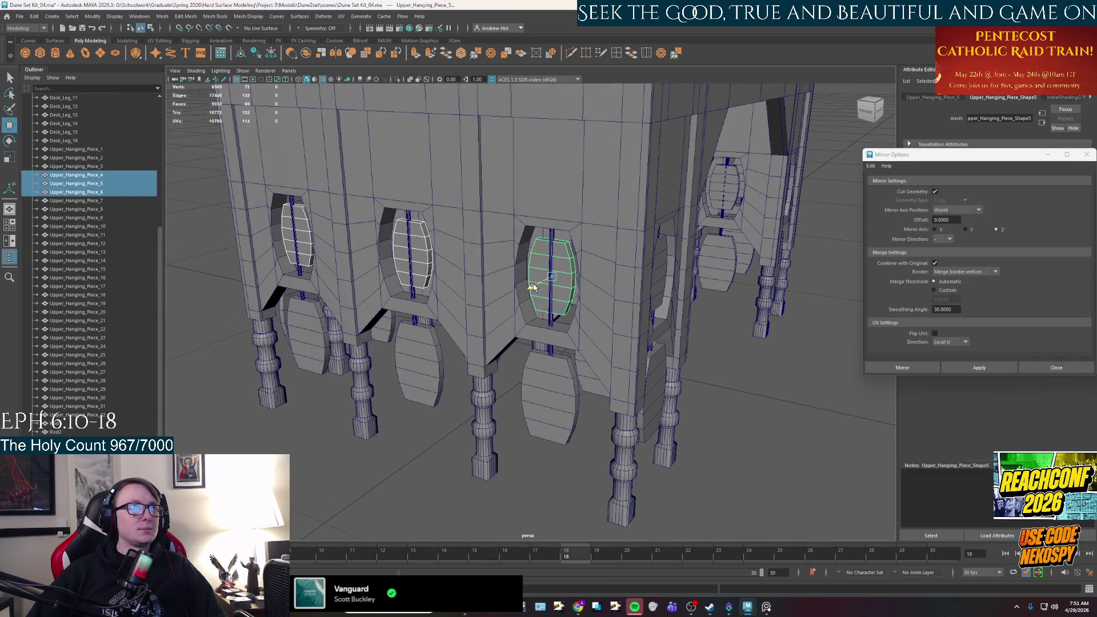
pyautogui.moveTo(533, 287)
pyautogui.keyDown('alt'); pyautogui.mouseDown(button='right')
pyautogui.moveTo(569, 314)
pyautogui.moveTo(569, 367)
pyautogui.moveTo(558, 368)
pyautogui.mouseUp(button='right'); pyautogui.keyUp('alt')
pyautogui.moveTo(558, 367)
pyautogui.keyDown('alt'); pyautogui.mouseDown()
pyautogui.moveTo(465, 362)
pyautogui.moveTo(546, 421)
pyautogui.mouseUp(); pyautogui.keyUp('alt')
# - Accept the AutoSave prompt, review the desk from several angles, and clear the selection
pyautogui.click(526, 309)
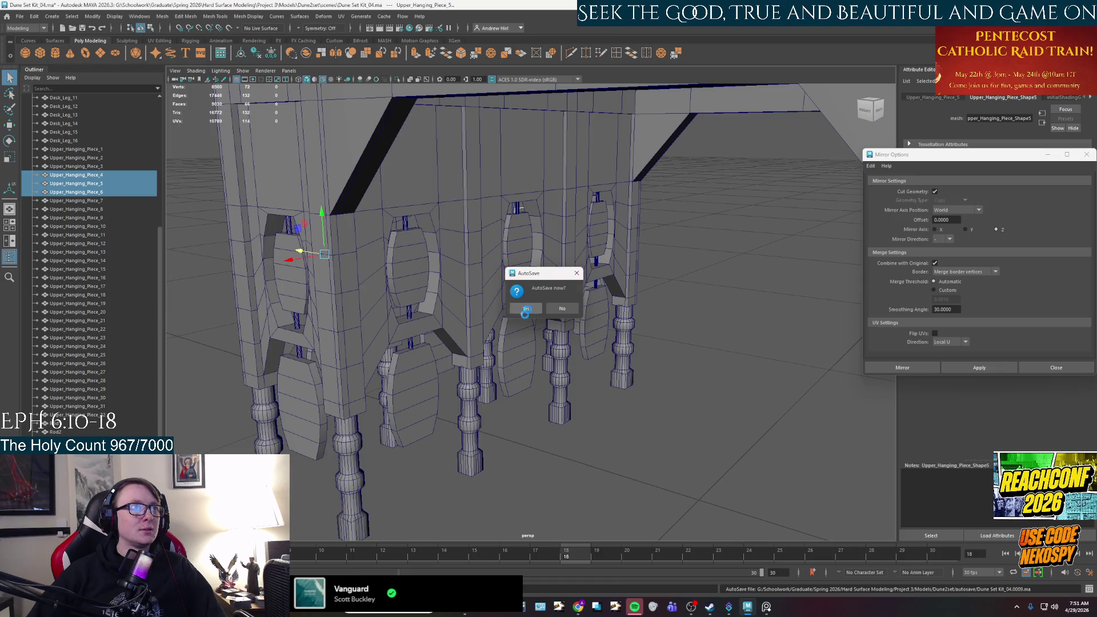
pyautogui.moveTo(494, 350)
pyautogui.keyDown('alt'); pyautogui.mouseDown(button='right')
pyautogui.moveTo(513, 357)
pyautogui.moveTo(476, 364)
pyautogui.mouseUp(button='right'); pyautogui.keyUp('alt')
pyautogui.keyDown('alt'); pyautogui.moveTo(476, 364); pyautogui.dragTo(497, 366); pyautogui.keyUp('alt')
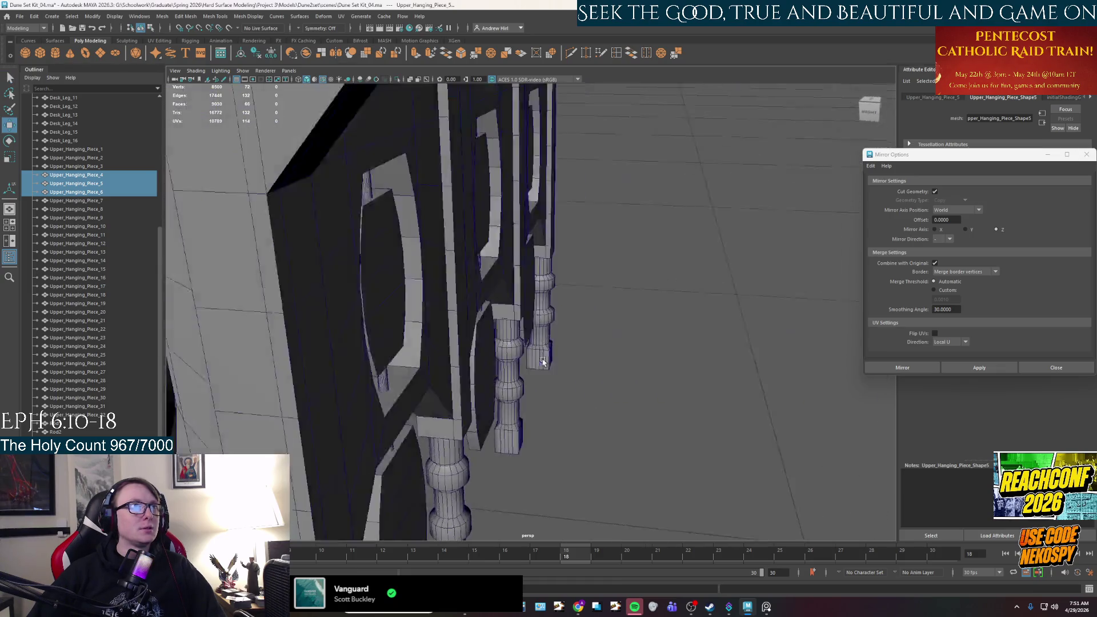
pyautogui.keyDown('alt'); pyautogui.moveTo(497, 365); pyautogui.dragTo(542, 360, button='right'); pyautogui.keyUp('alt')
pyautogui.moveTo(542, 360)
pyautogui.keyDown('alt'); pyautogui.mouseDown()
pyautogui.moveTo(731, 362)
pyautogui.moveTo(603, 286)
pyautogui.mouseUp(); pyautogui.keyUp('alt')
pyautogui.keyDown('alt'); pyautogui.moveTo(604, 286); pyautogui.dragTo(617, 362, button='right'); pyautogui.keyUp('alt')
pyautogui.keyDown('alt'); pyautogui.moveTo(617, 362); pyautogui.dragTo(550, 379); pyautogui.keyUp('alt')
pyautogui.moveTo(551, 380)
pyautogui.keyDown('alt'); pyautogui.mouseDown(button='right')
pyautogui.moveTo(539, 392)
pyautogui.moveTo(605, 380)
pyautogui.moveTo(580, 268)
pyautogui.mouseUp(button='right'); pyautogui.keyUp('alt')
pyautogui.rightClick(581, 268)
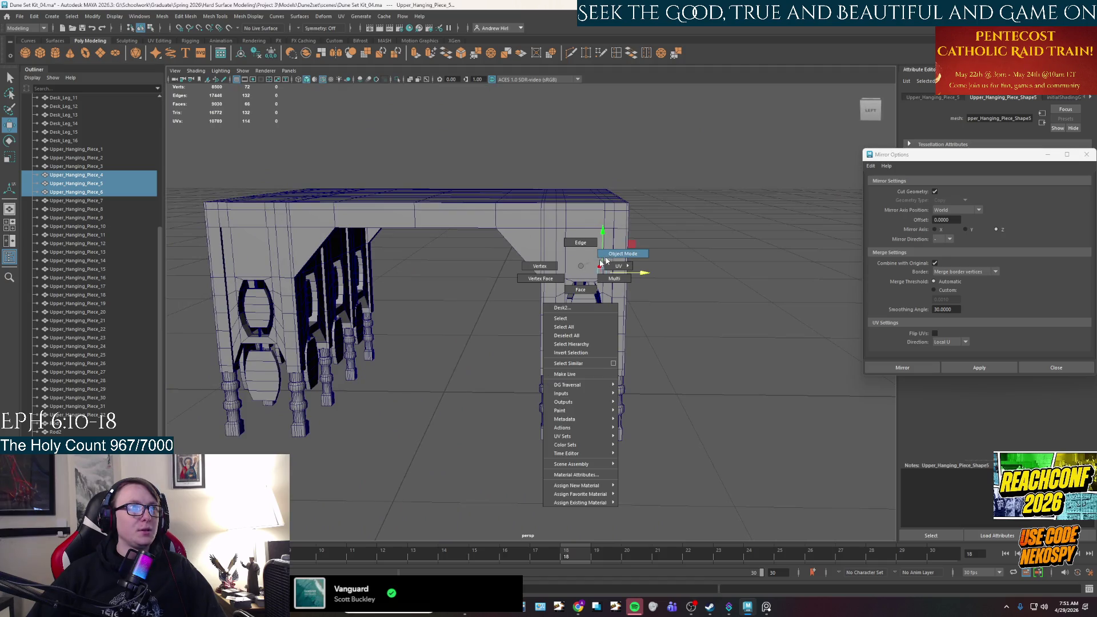
pyautogui.click(634, 283)
pyautogui.moveTo(627, 289)
pyautogui.keyDown('alt'); pyautogui.mouseDown()
pyautogui.moveTo(517, 314)
pyautogui.moveTo(516, 294)
pyautogui.moveTo(503, 309)
pyautogui.moveTo(529, 385)
pyautogui.mouseUp(); pyautogui.keyUp('alt')
pyautogui.scroll(3, 56, 281)
pyautogui.scroll(5, 56, 275)
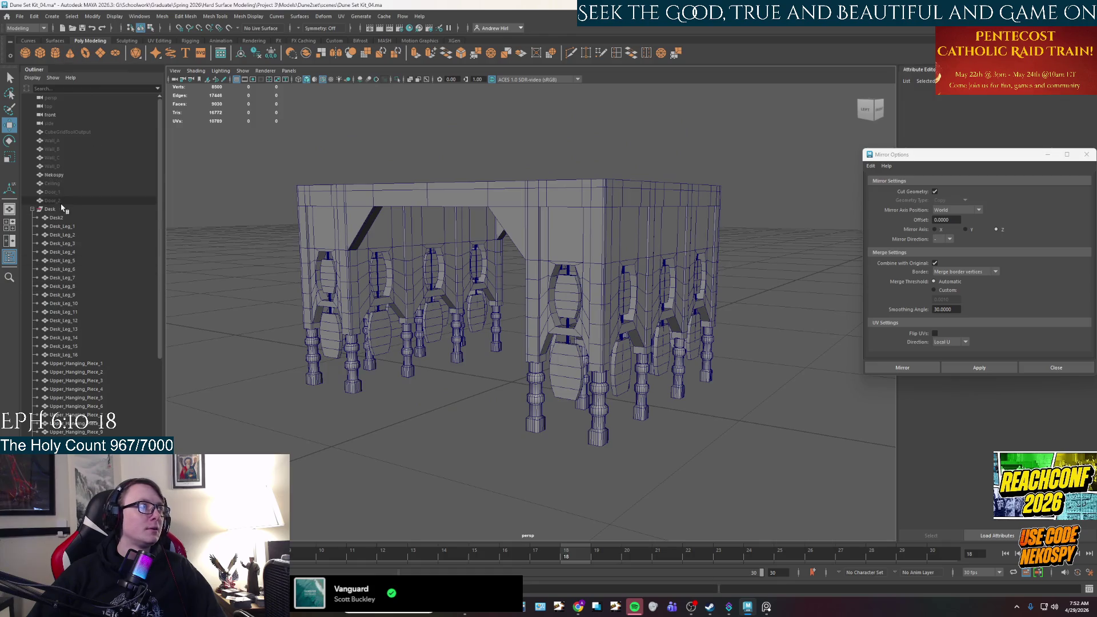
# - Collapse the Desk group in the Outliner and return to Object Mode selection
pyautogui.click(33, 210)
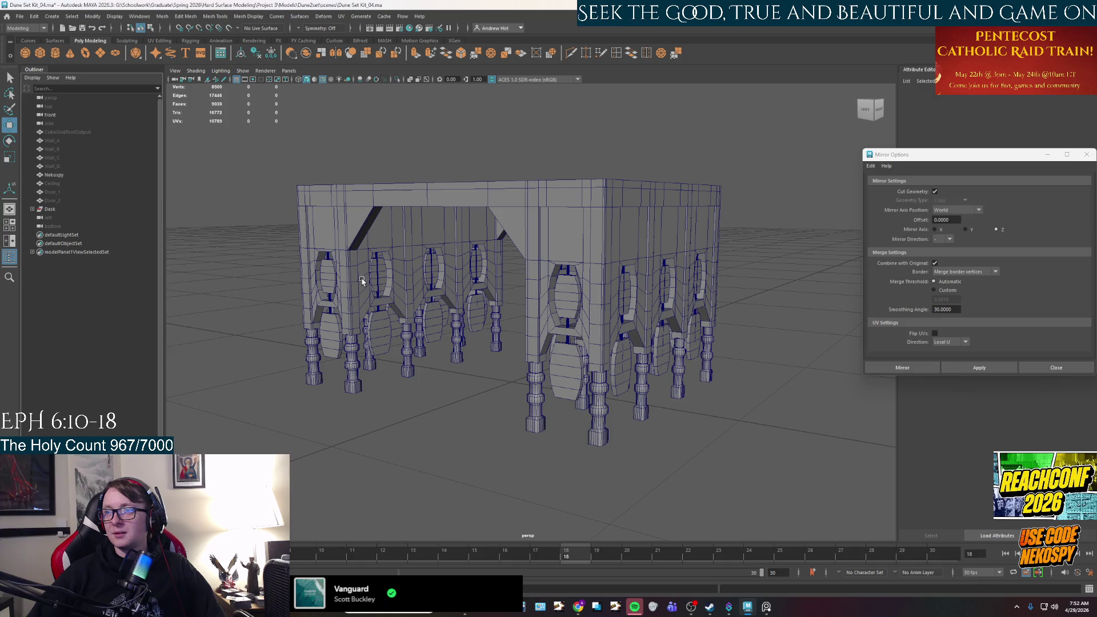
pyautogui.keyDown('alt'); pyautogui.moveTo(343, 320); pyautogui.dragTo(467, 324); pyautogui.keyUp('alt')
pyautogui.moveTo(642, 326)
pyautogui.keyDown('alt'); pyautogui.mouseDown()
pyautogui.moveTo(632, 382)
pyautogui.moveTo(627, 343)
pyautogui.mouseUp(); pyautogui.keyUp('alt')
pyautogui.rightClick(626, 341)
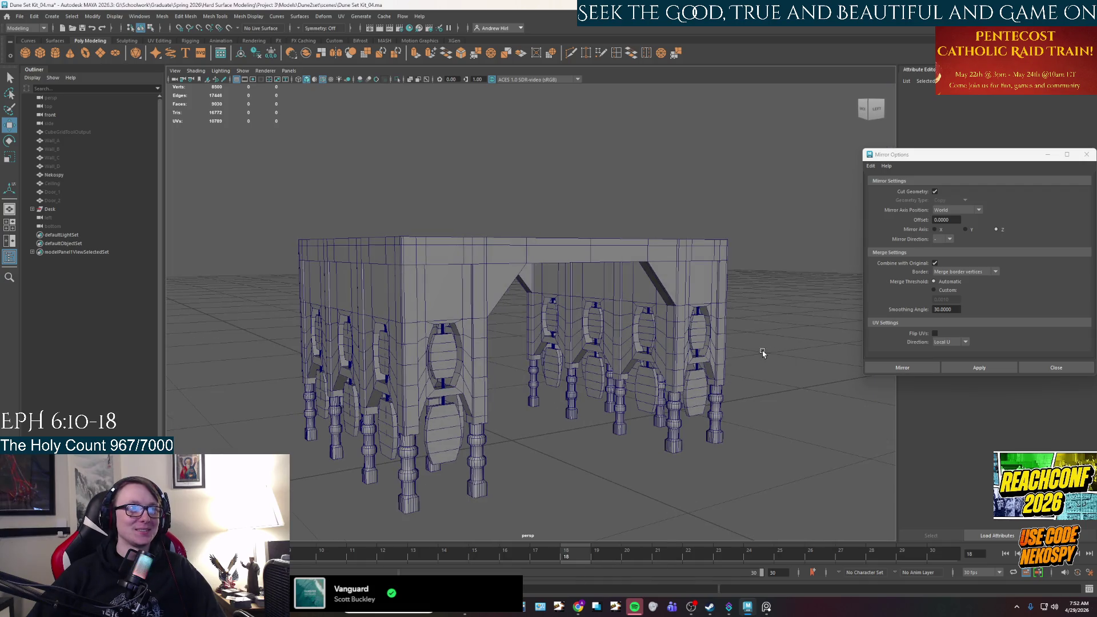
pyautogui.scroll(-5, 683, 376)
# - Move the mirror settings window up and orbit around the desk to a close side view
pyautogui.moveTo(939, 160); pyautogui.dragTo(933, 147)
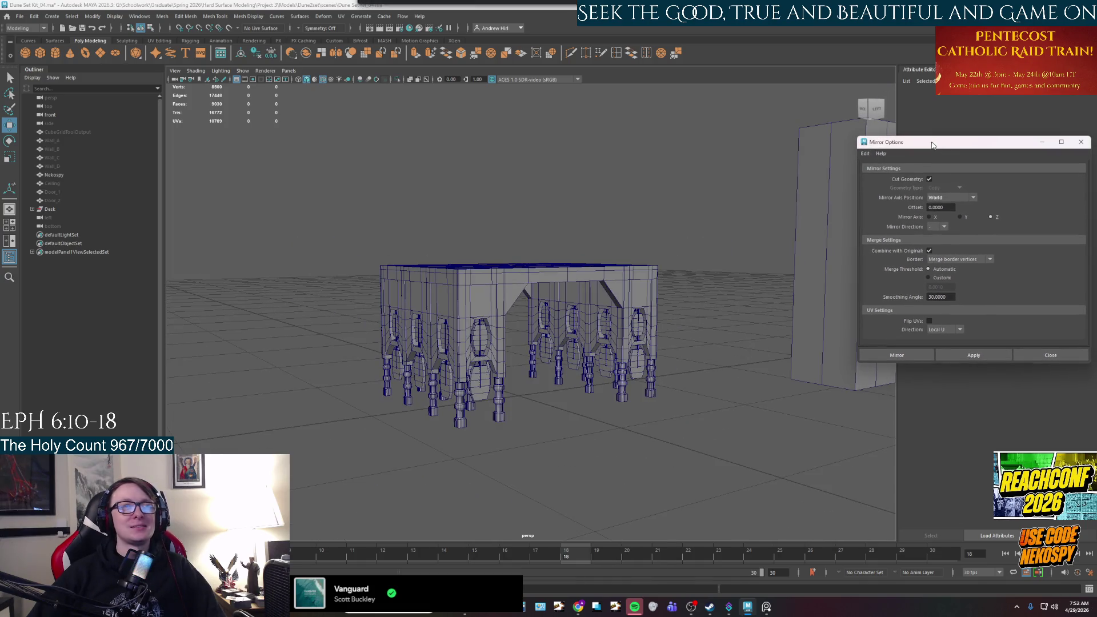
pyautogui.scroll(4, 521, 389)
pyautogui.moveTo(521, 388)
pyautogui.keyDown('alt'); pyautogui.mouseDown()
pyautogui.moveTo(542, 394)
pyautogui.moveTo(537, 344)
pyautogui.moveTo(537, 362)
pyautogui.moveTo(605, 297)
pyautogui.moveTo(641, 359)
pyautogui.moveTo(571, 343)
pyautogui.moveTo(526, 351)
pyautogui.moveTo(470, 289)
pyautogui.moveTo(600, 372)
pyautogui.mouseUp(); pyautogui.keyUp('alt')
pyautogui.moveTo(561, 373)
pyautogui.keyDown('alt'); pyautogui.mouseDown()
pyautogui.moveTo(448, 381)
pyautogui.moveTo(543, 384)
pyautogui.moveTo(485, 384)
pyautogui.mouseUp(); pyautogui.keyUp('alt')
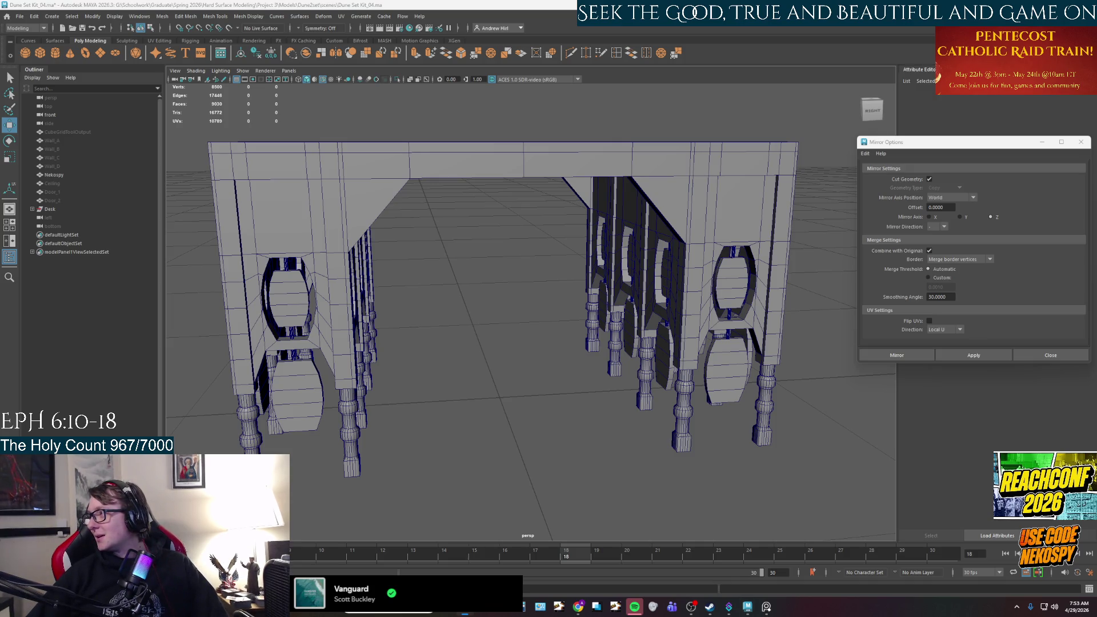
pyautogui.moveTo(526, 355)
pyautogui.keyDown('alt'); pyautogui.mouseDown()
pyautogui.moveTo(546, 360)
pyautogui.moveTo(375, 354)
pyautogui.mouseUp(); pyautogui.keyUp('alt')
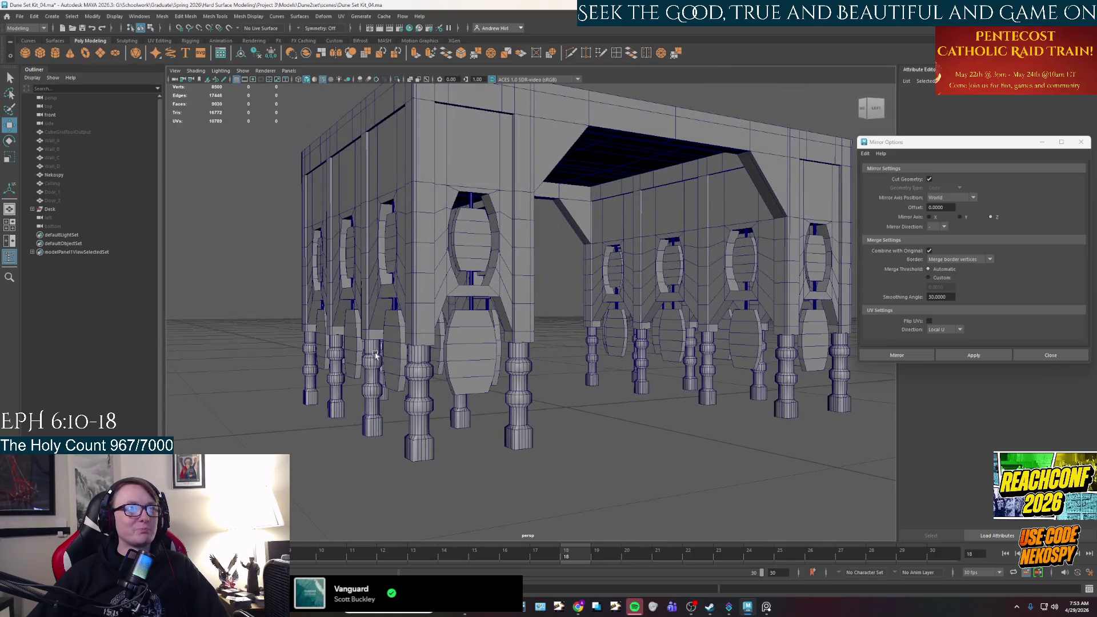
pyautogui.moveTo(616, 407)
pyautogui.keyDown('alt'); pyautogui.mouseDown()
pyautogui.moveTo(587, 399)
pyautogui.moveTo(592, 367)
pyautogui.moveTo(567, 377)
pyautogui.moveTo(580, 362)
pyautogui.moveTo(671, 385)
pyautogui.moveTo(757, 366)
pyautogui.mouseUp(); pyautogui.keyUp('alt')
pyautogui.moveTo(687, 392)
pyautogui.keyDown('alt'); pyautogui.mouseDown()
pyautogui.moveTo(726, 360)
pyautogui.moveTo(705, 374)
pyautogui.moveTo(717, 374)
pyautogui.moveTo(681, 352)
pyautogui.moveTo(756, 531)
pyautogui.mouseUp(); pyautogui.keyUp('alt')
pyautogui.click(766, 609)
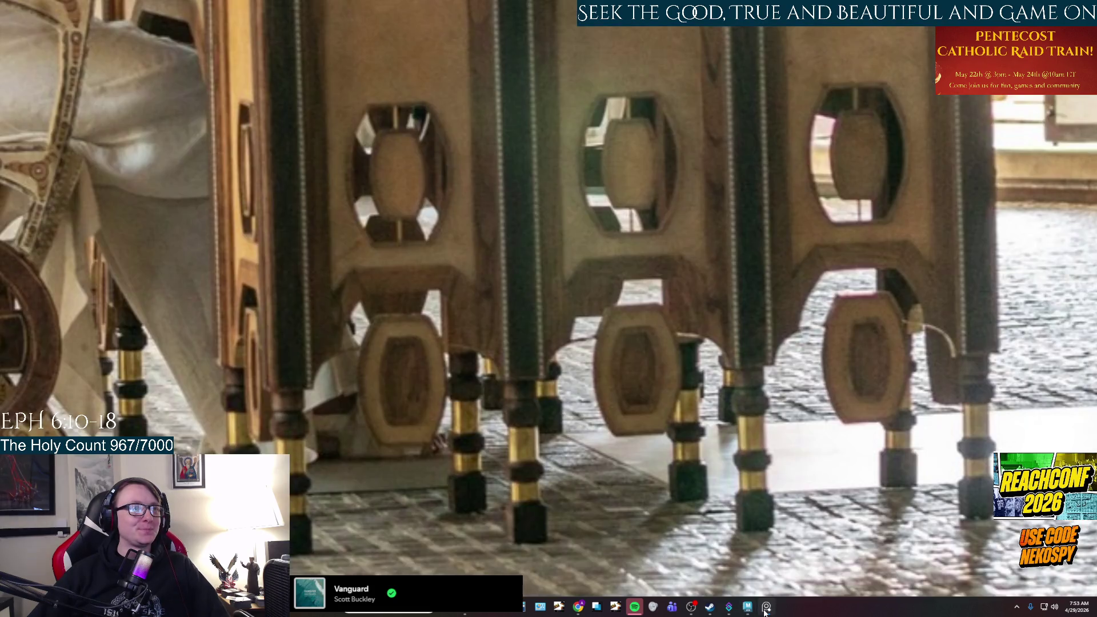
pyautogui.scroll(-5, 664, 404)
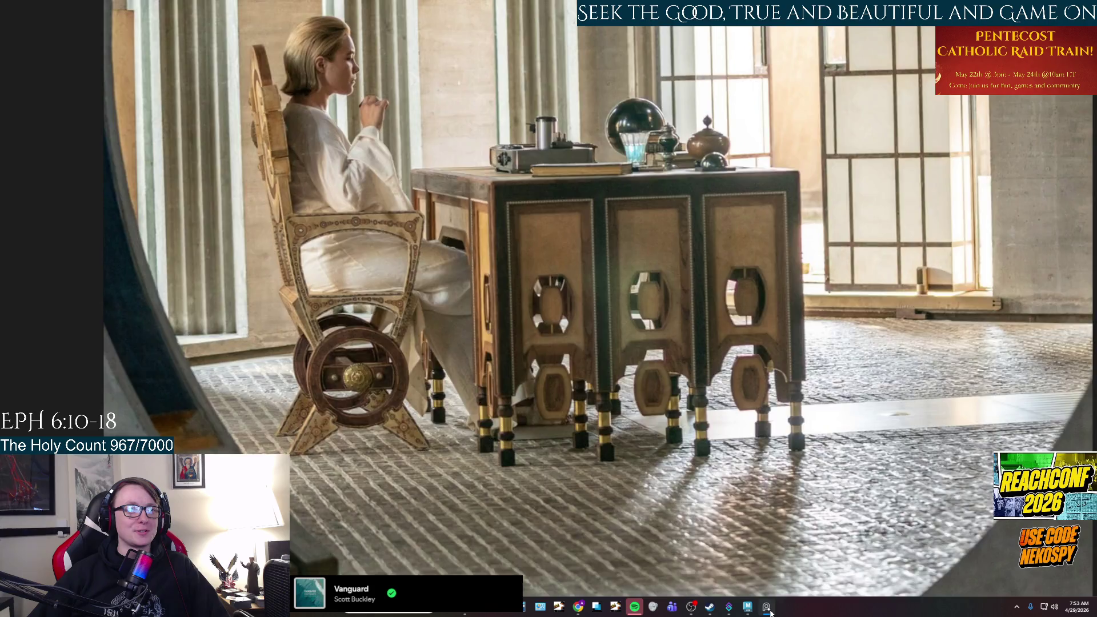
pyautogui.click(765, 609)
pyautogui.moveTo(676, 387)
pyautogui.keyDown('alt'); pyautogui.mouseDown()
pyautogui.moveTo(648, 398)
pyautogui.moveTo(640, 366)
pyautogui.moveTo(612, 421)
pyautogui.moveTo(617, 456)
pyautogui.moveTo(666, 443)
pyautogui.moveTo(638, 432)
pyautogui.moveTo(598, 443)
pyautogui.moveTo(583, 367)
pyautogui.mouseUp(); pyautogui.keyUp('alt')
pyautogui.moveTo(569, 321); pyautogui.dragTo(661, 303, button='right')
pyautogui.moveTo(609, 383)
pyautogui.keyDown('alt'); pyautogui.mouseDown()
pyautogui.moveTo(565, 383)
pyautogui.moveTo(629, 388)
pyautogui.moveTo(531, 372)
pyautogui.moveTo(614, 380)
pyautogui.moveTo(575, 374)
pyautogui.mouseUp(); pyautogui.keyUp('alt')
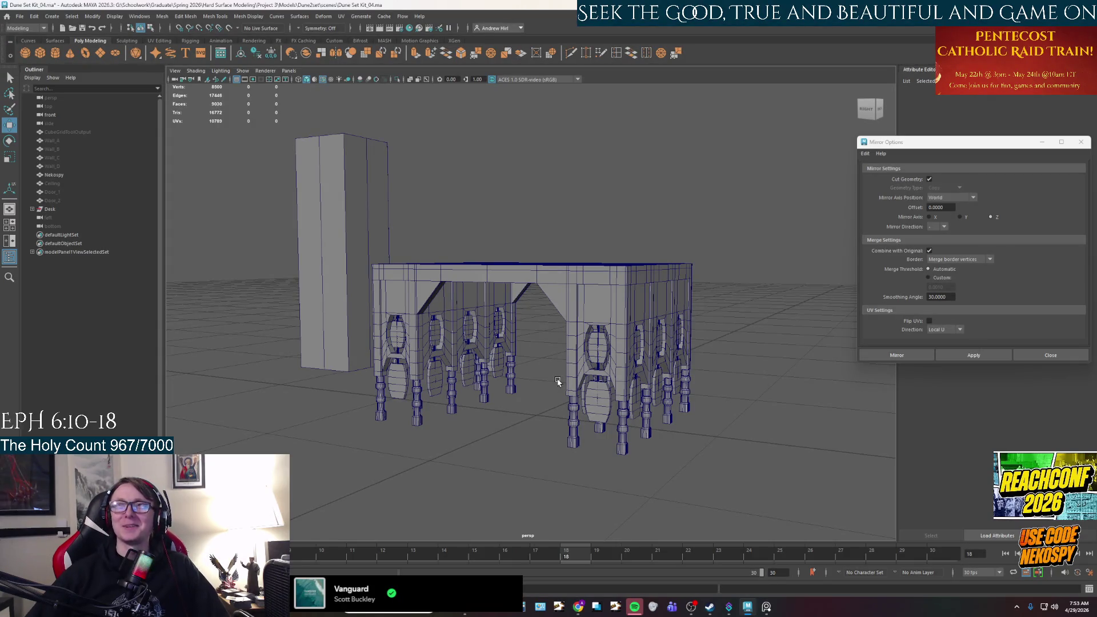
pyautogui.scroll(2, 486, 418)
pyautogui.keyDown('alt'); pyautogui.moveTo(468, 415); pyautogui.dragTo(526, 390); pyautogui.keyUp('alt')
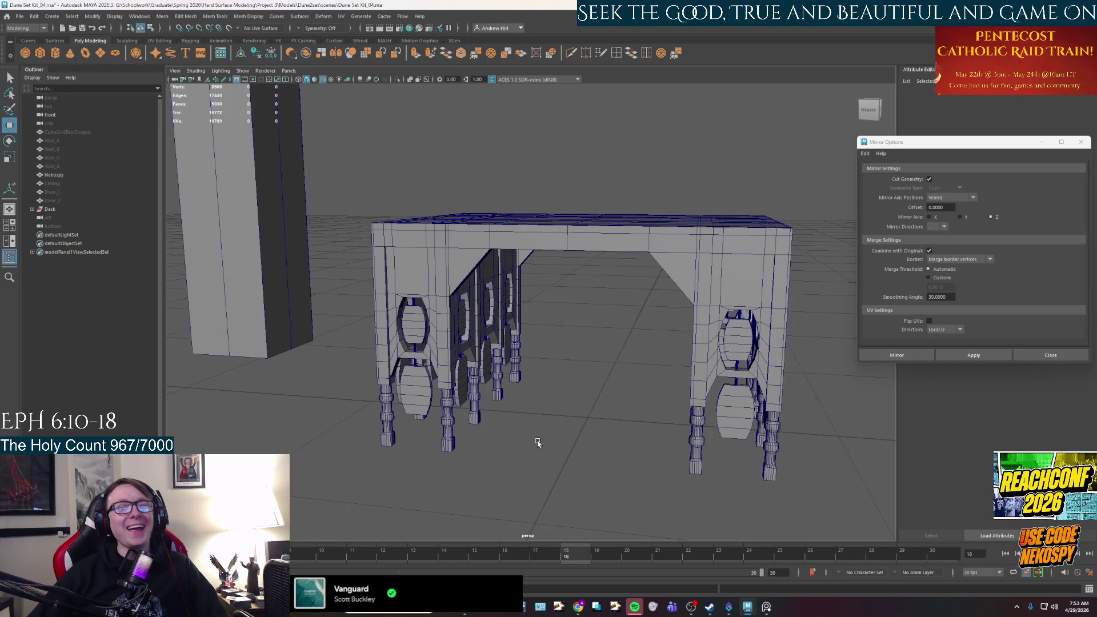
pyautogui.scroll(5, 539, 443)
pyautogui.moveTo(539, 442)
pyautogui.keyDown('alt'); pyautogui.mouseDown()
pyautogui.moveTo(590, 385)
pyautogui.moveTo(627, 431)
pyautogui.moveTo(608, 440)
pyautogui.moveTo(634, 355)
pyautogui.moveTo(632, 372)
pyautogui.moveTo(612, 337)
pyautogui.moveTo(595, 371)
pyautogui.moveTo(583, 362)
pyautogui.moveTo(590, 289)
pyautogui.moveTo(602, 391)
pyautogui.mouseUp(); pyautogui.keyUp('alt')
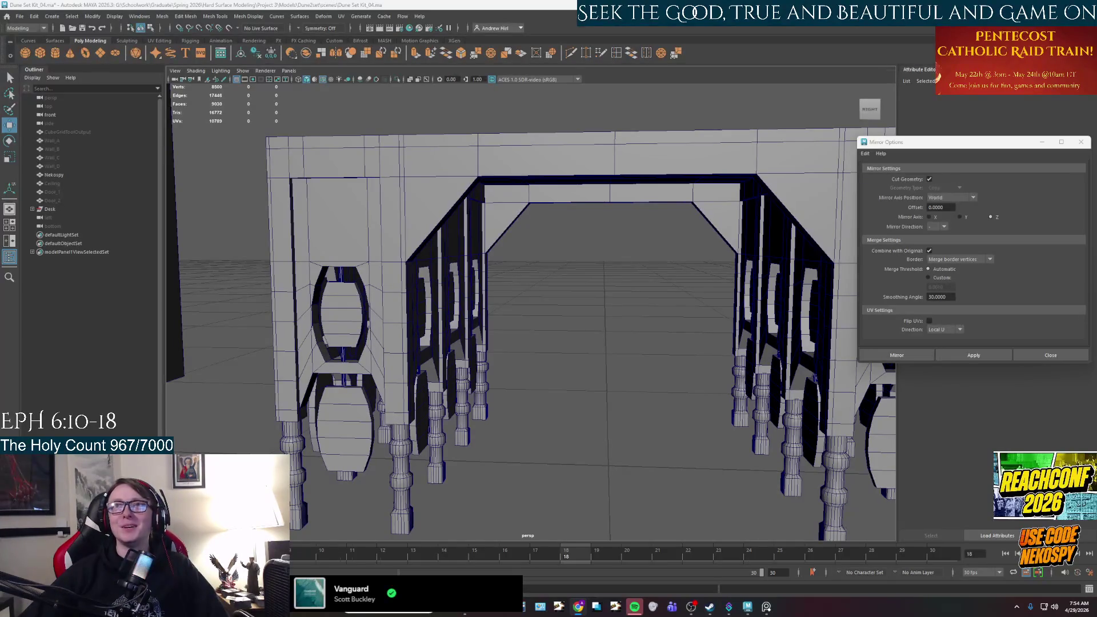
pyautogui.hotkey('alt', 'Tab')
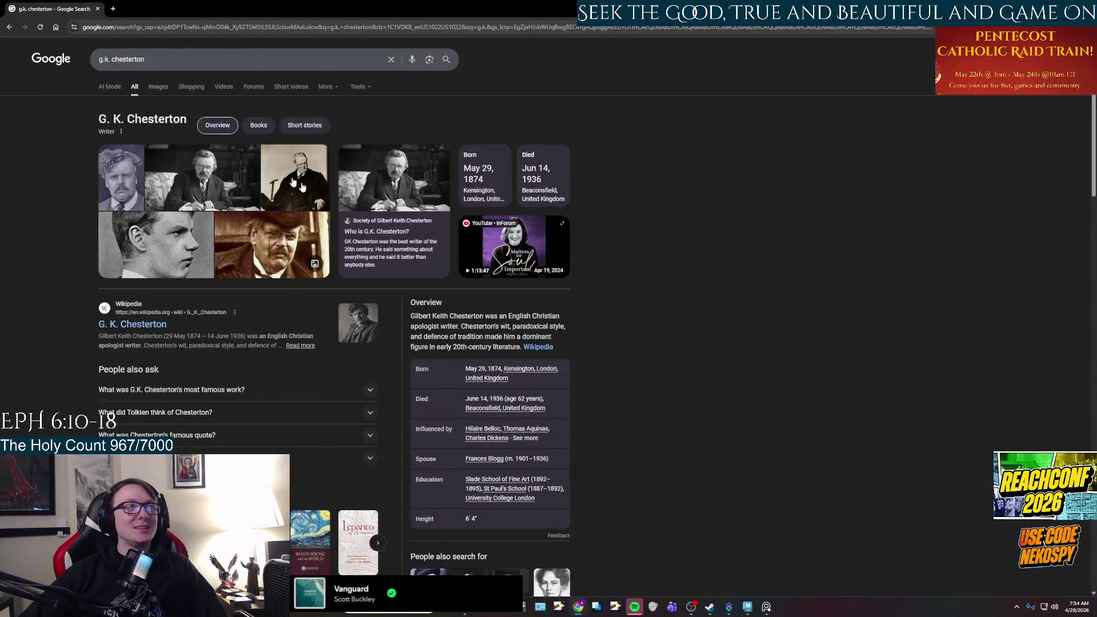
pyautogui.click(162, 89)
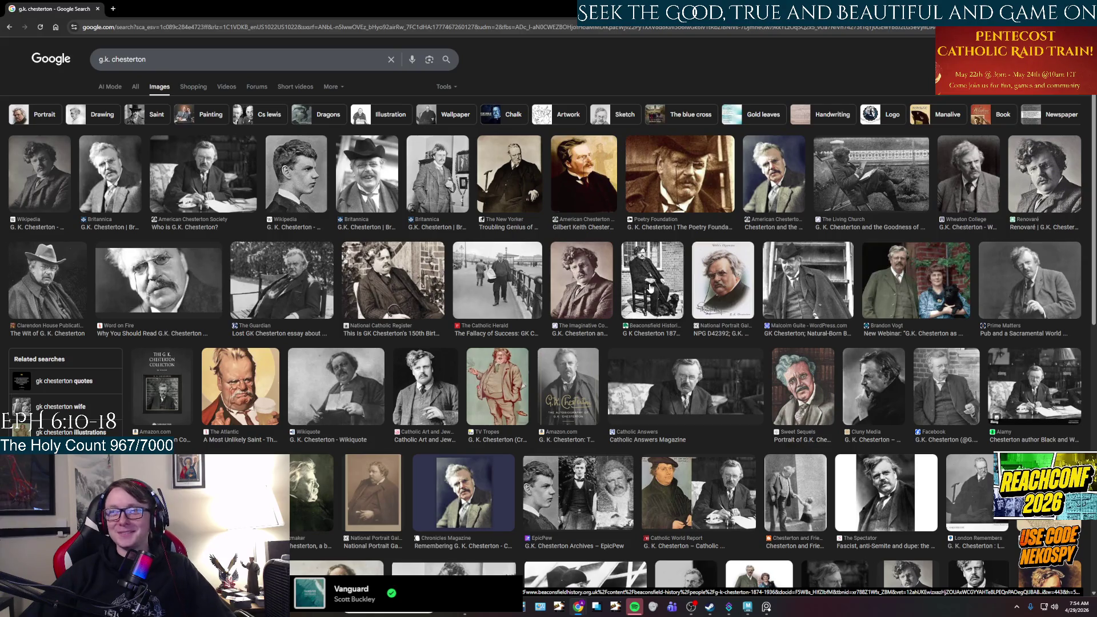
pyautogui.scroll(-2, 649, 288)
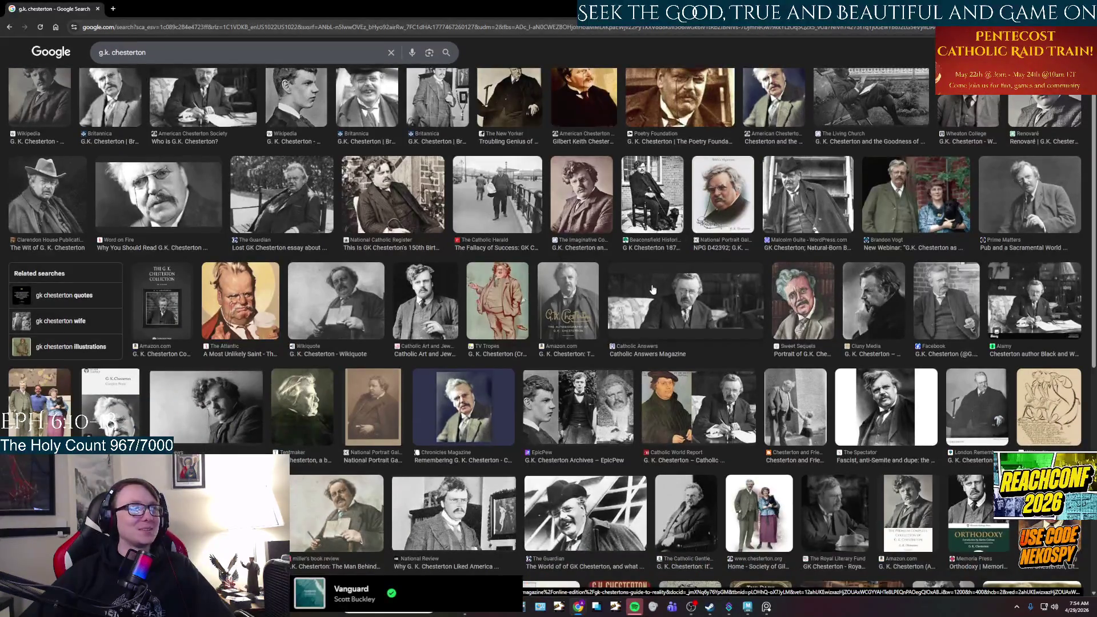
pyautogui.scroll(2, 615, 335)
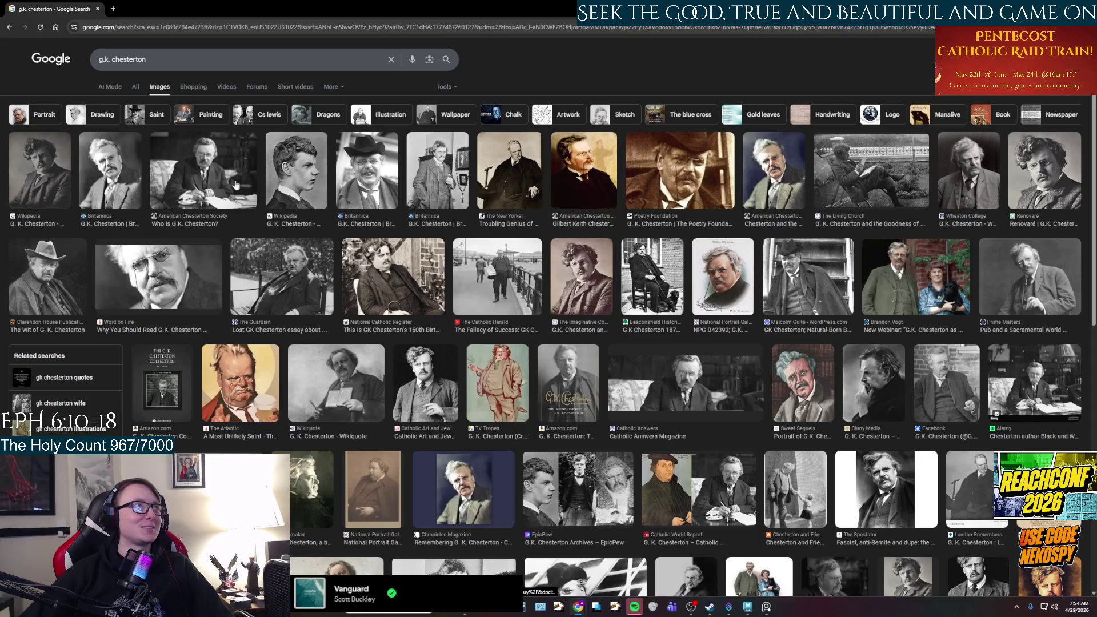
pyautogui.click(175, 270)
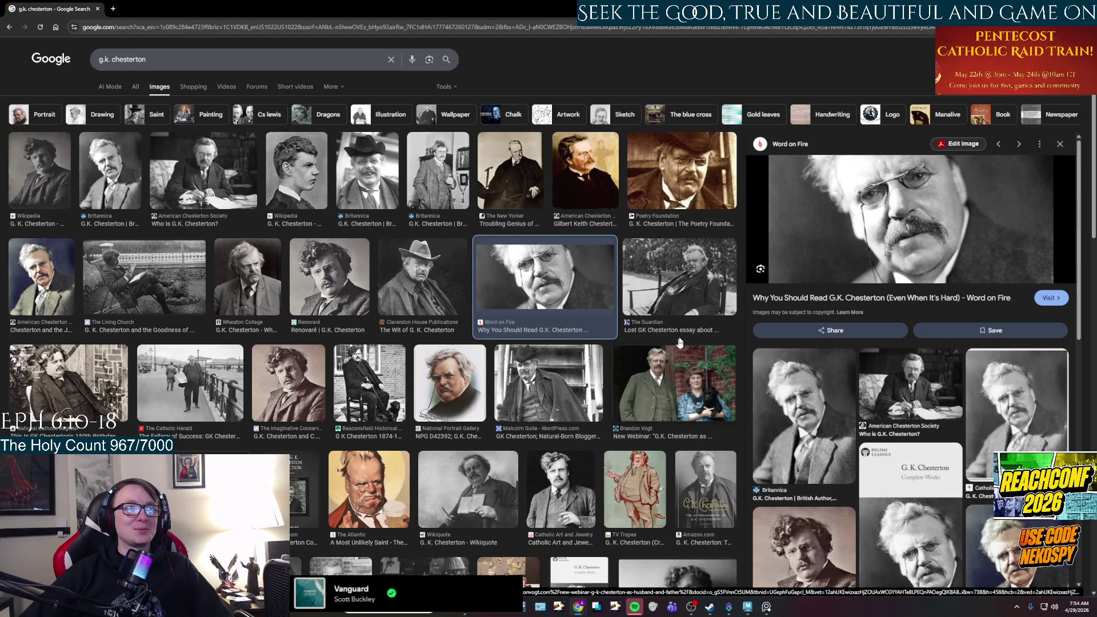
pyautogui.click(681, 300)
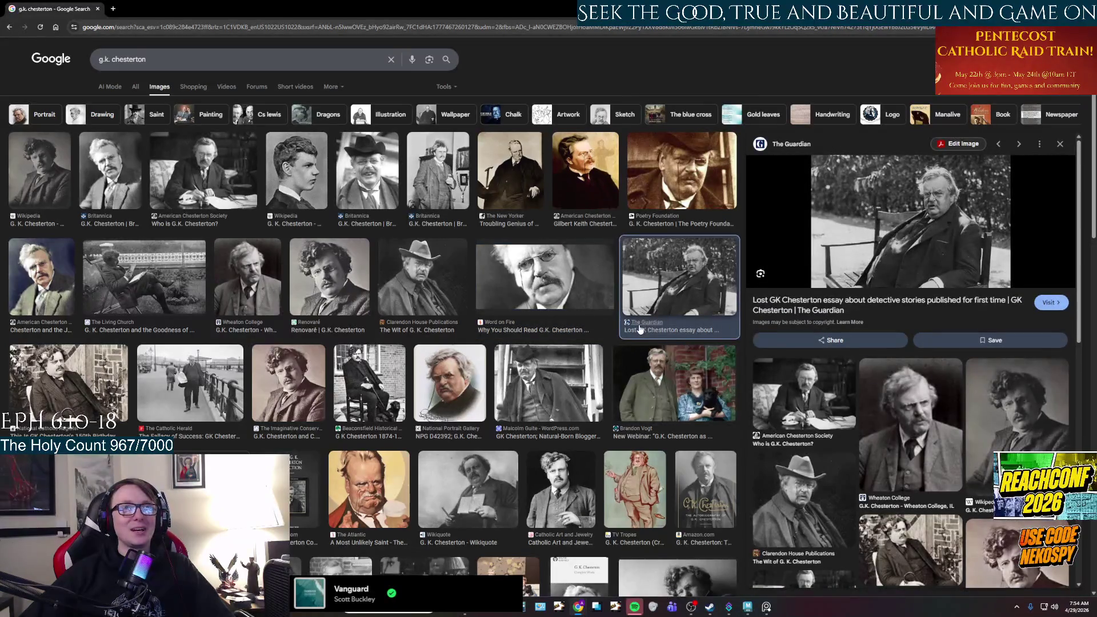
pyautogui.scroll(-1, 633, 353)
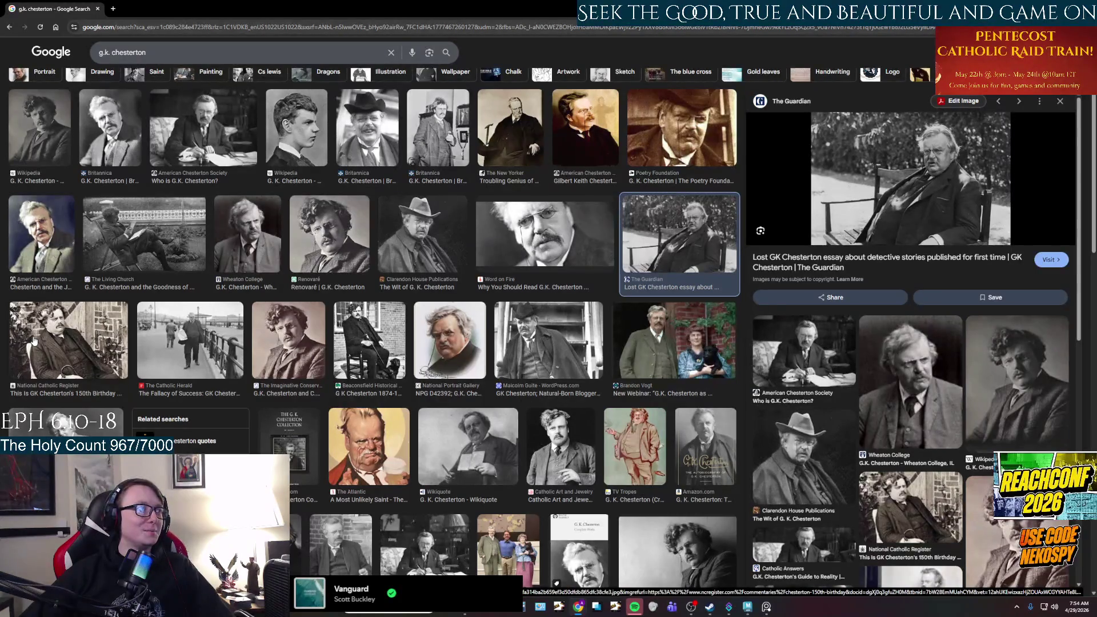
pyautogui.scroll(-5, 188, 343)
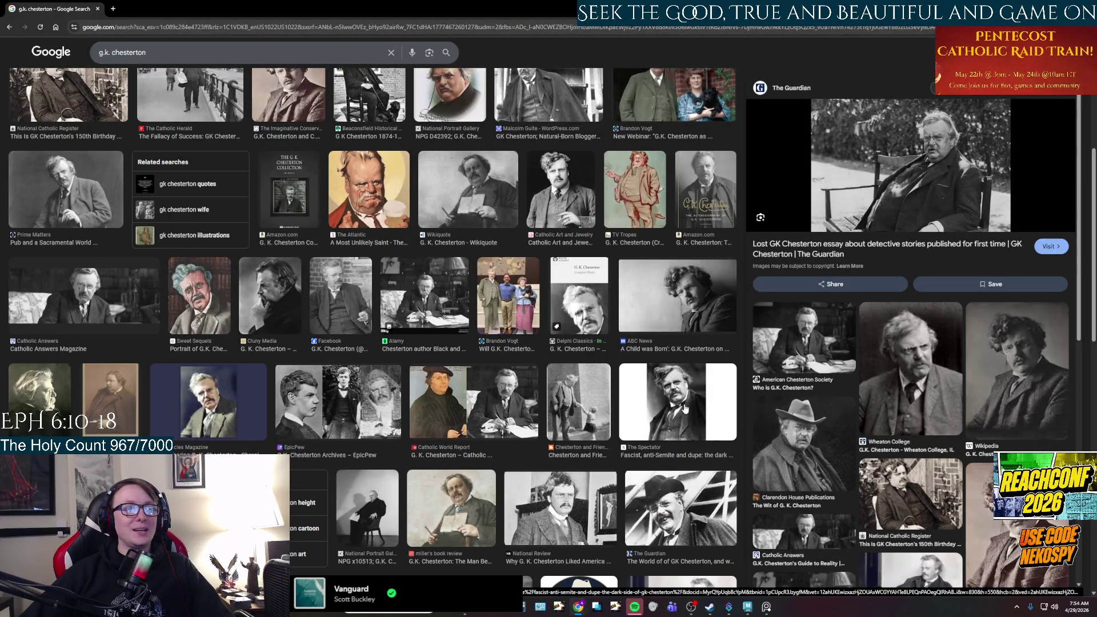
pyautogui.scroll(-3, 712, 436)
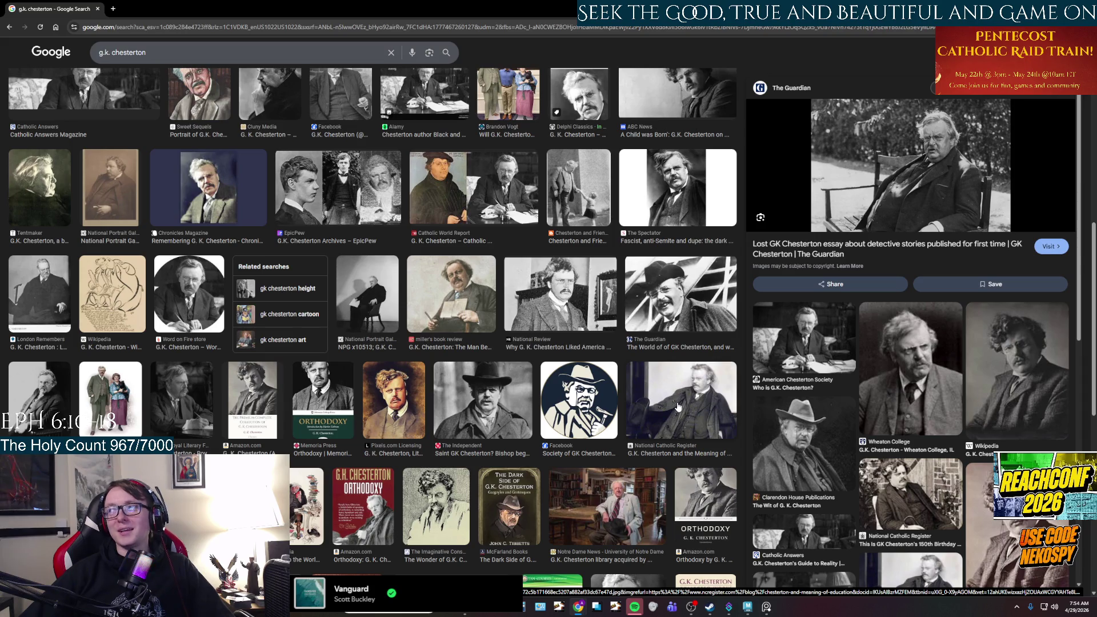
pyautogui.scroll(-1, 528, 375)
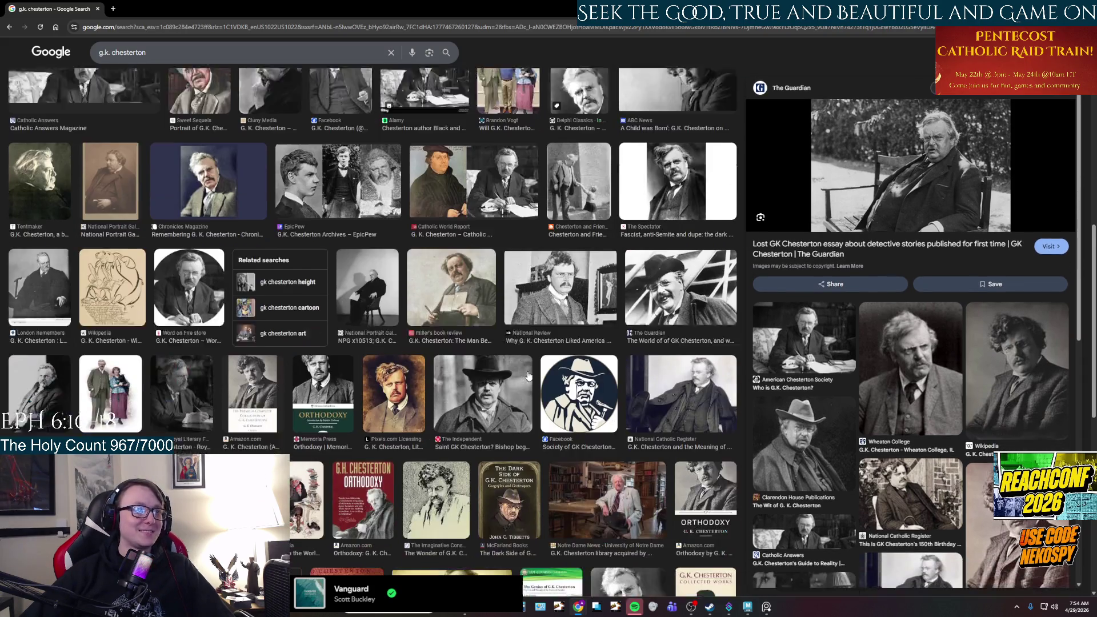
pyautogui.scroll(-5, 528, 376)
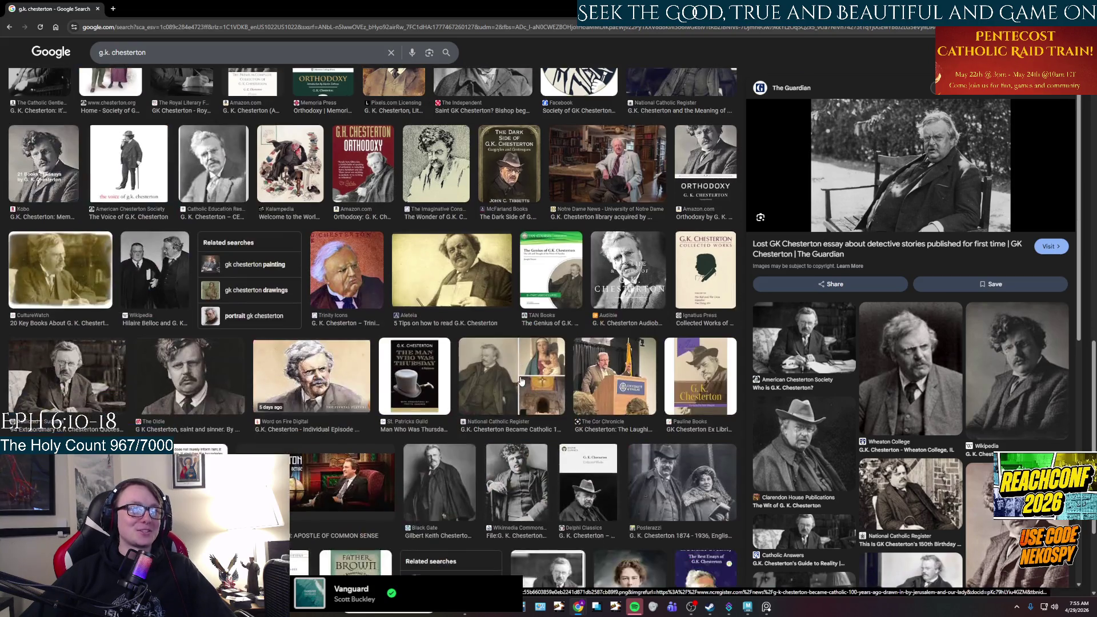
pyautogui.scroll(-5, 518, 380)
pyautogui.scroll(10, 518, 380)
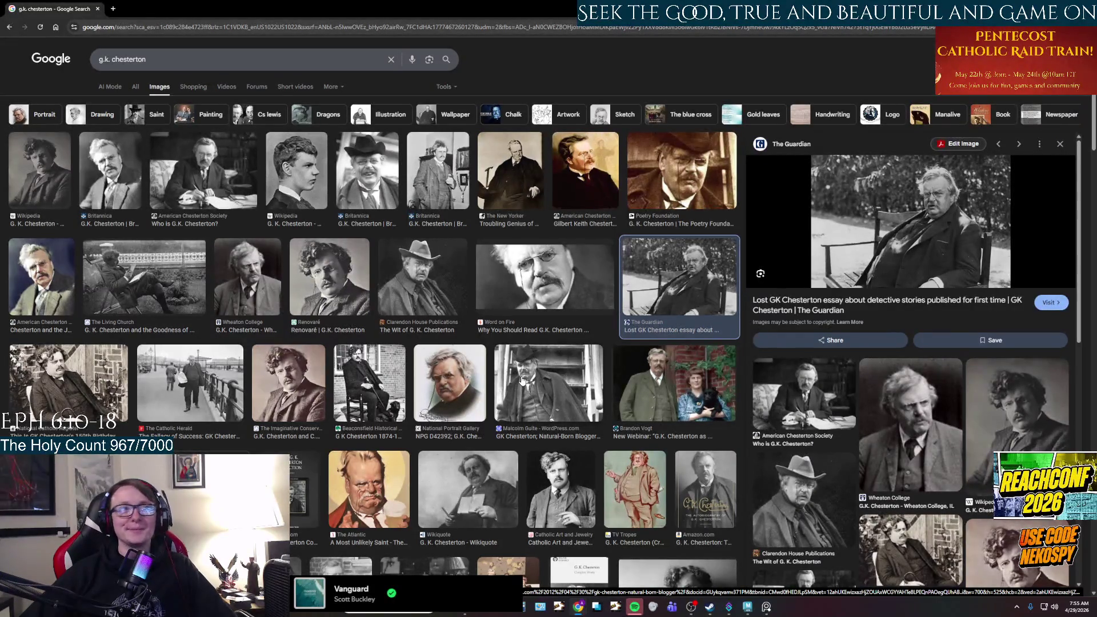
pyautogui.click(661, 190)
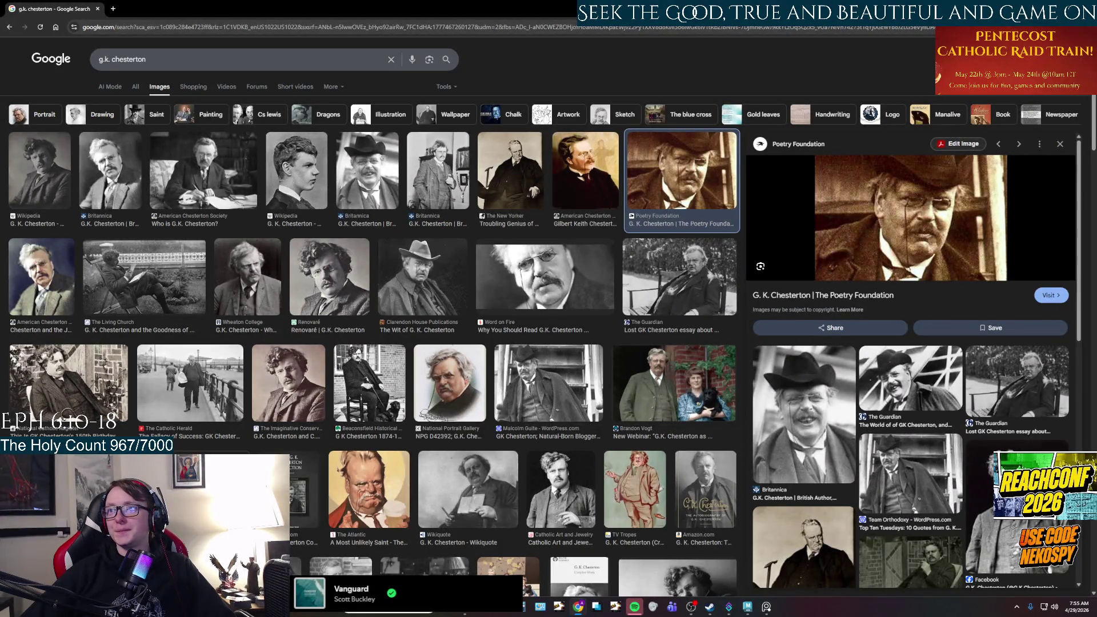
pyautogui.hotkey('alt', 'Tab')
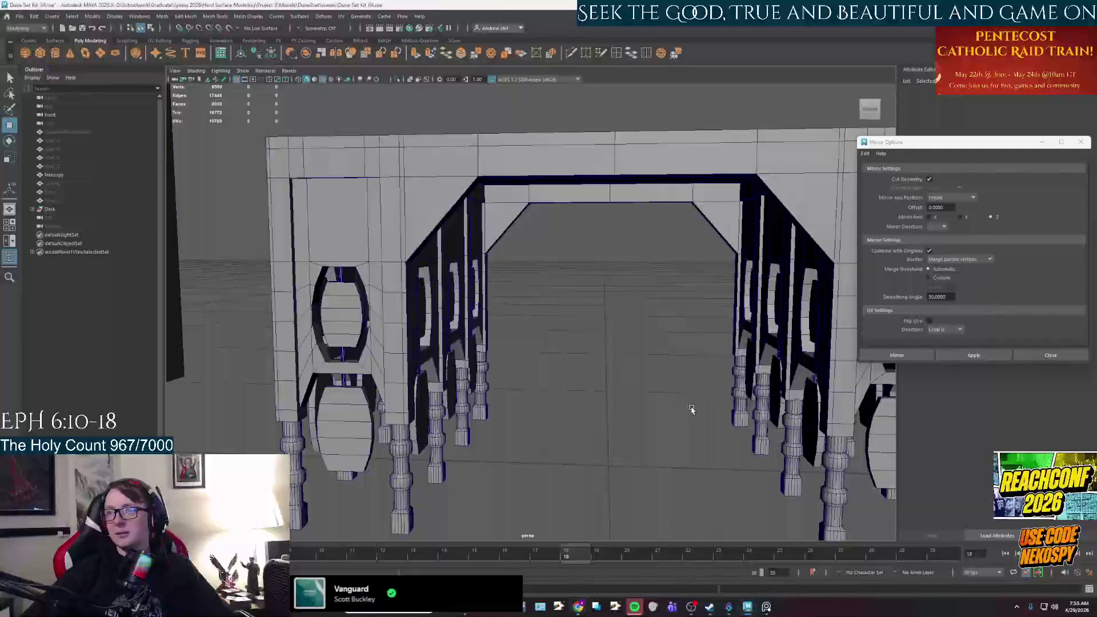
pyautogui.moveTo(692, 409)
pyautogui.keyDown('alt'); pyautogui.mouseDown()
pyautogui.moveTo(690, 399)
pyautogui.moveTo(671, 403)
pyautogui.moveTo(663, 358)
pyautogui.mouseUp(); pyautogui.keyUp('alt')
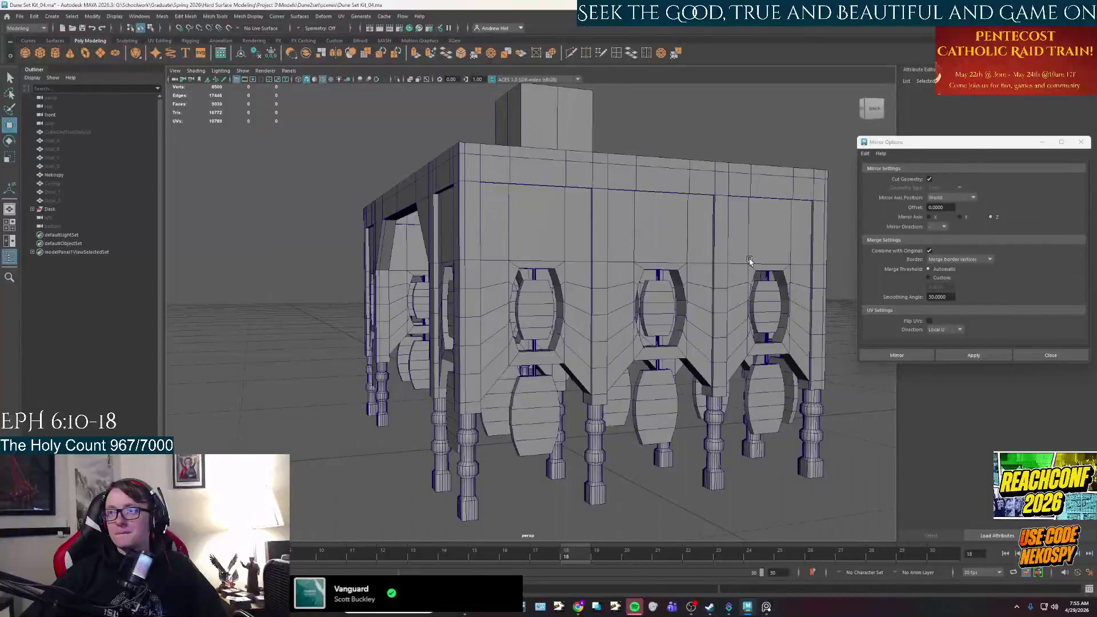
pyautogui.keyDown('alt'); pyautogui.moveTo(402, 359); pyautogui.dragTo(487, 364); pyautogui.keyUp('alt')
pyautogui.moveTo(555, 366)
pyautogui.keyDown('alt'); pyautogui.mouseDown()
pyautogui.moveTo(620, 360)
pyautogui.moveTo(514, 355)
pyautogui.mouseUp(); pyautogui.keyUp('alt')
pyautogui.scroll(-5, 487, 360)
pyautogui.moveTo(434, 360)
pyautogui.keyDown('alt'); pyautogui.mouseDown()
pyautogui.moveTo(487, 360)
pyautogui.moveTo(548, 340)
pyautogui.moveTo(534, 295)
pyautogui.moveTo(461, 355)
pyautogui.moveTo(507, 328)
pyautogui.moveTo(602, 340)
pyautogui.moveTo(553, 341)
pyautogui.moveTo(517, 386)
pyautogui.moveTo(567, 381)
pyautogui.moveTo(627, 321)
pyautogui.moveTo(623, 343)
pyautogui.moveTo(659, 352)
pyautogui.moveTo(642, 350)
pyautogui.moveTo(642, 372)
pyautogui.moveTo(687, 392)
pyautogui.moveTo(697, 320)
pyautogui.moveTo(631, 318)
pyautogui.mouseUp(); pyautogui.keyUp('alt')
pyautogui.scroll(5, 578, 356)
pyautogui.scroll(5, 461, 356)
pyautogui.scroll(3, 606, 347)
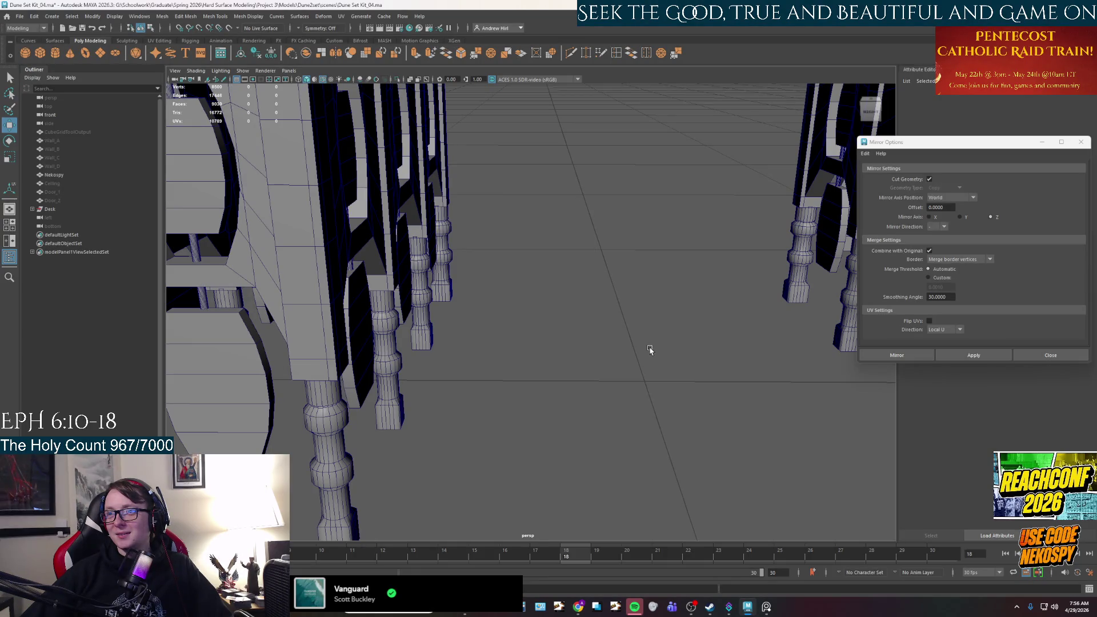
pyautogui.moveTo(730, 372)
pyautogui.keyDown('alt'); pyautogui.mouseDown()
pyautogui.moveTo(617, 397)
pyautogui.moveTo(605, 386)
pyautogui.moveTo(589, 297)
pyautogui.moveTo(519, 372)
pyautogui.moveTo(476, 382)
pyautogui.moveTo(530, 382)
pyautogui.mouseUp(); pyautogui.keyUp('alt')
pyautogui.keyDown('alt'); pyautogui.moveTo(529, 382); pyautogui.dragTo(521, 368, button='right'); pyautogui.keyUp('alt')
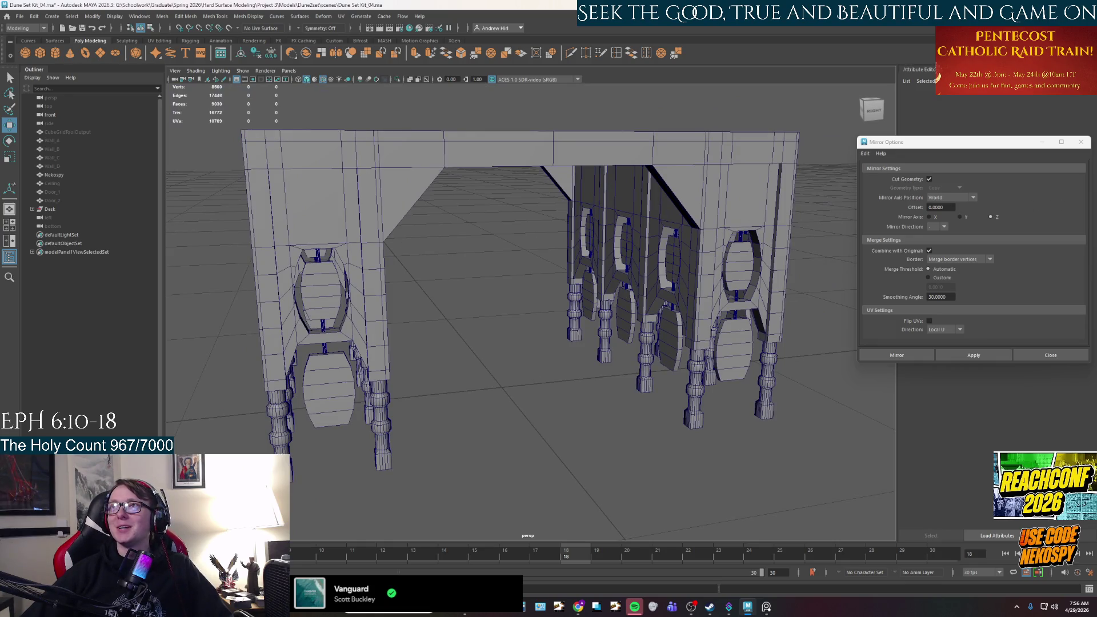
pyautogui.keyDown('alt'); pyautogui.moveTo(551, 392); pyautogui.dragTo(600, 393); pyautogui.keyUp('alt')
pyautogui.click(765, 608)
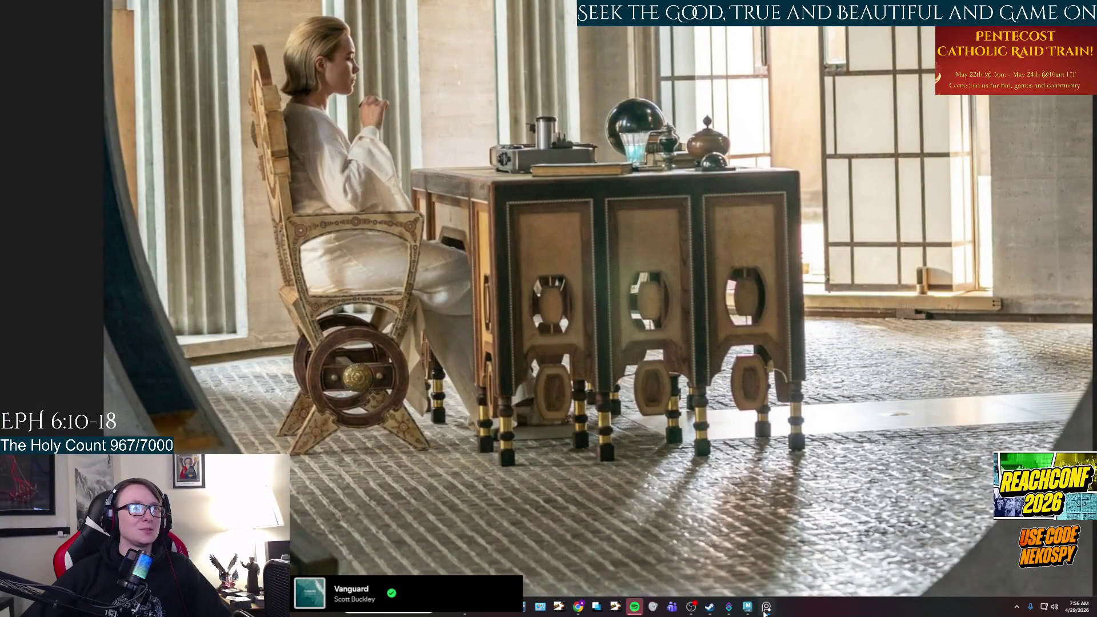
# - Put away the desk reference photo to return to the Maya scene
pyautogui.click(765, 608)
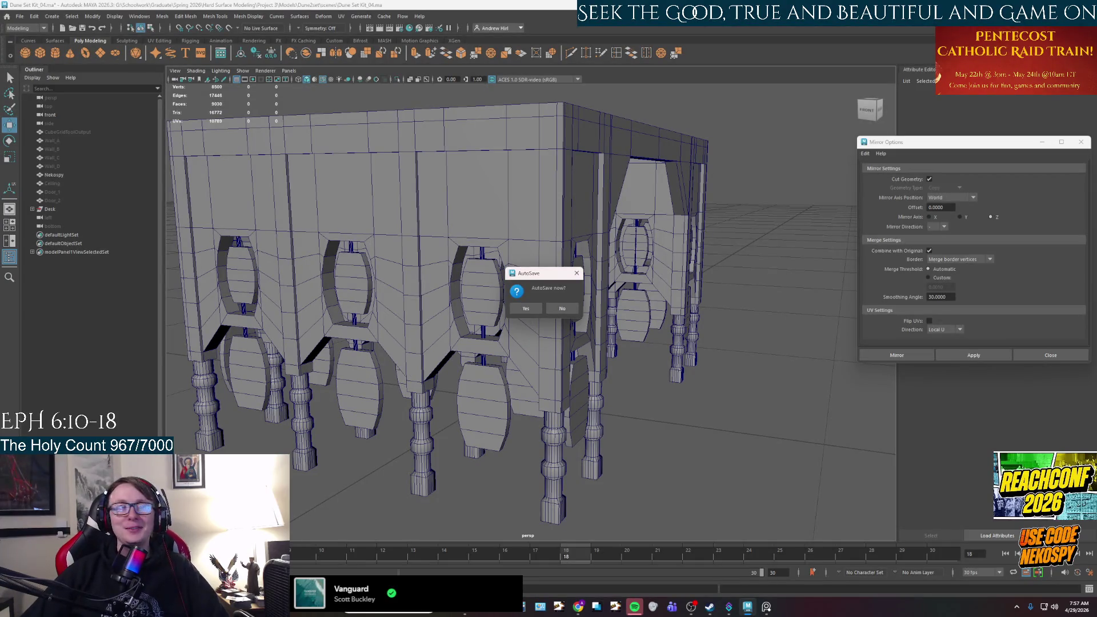
# - Accept the AutoSave prompt and select the whole desk
pyautogui.click(525, 308)
pyautogui.keyDown('alt'); pyautogui.moveTo(521, 318); pyautogui.dragTo(553, 375); pyautogui.keyUp('alt')
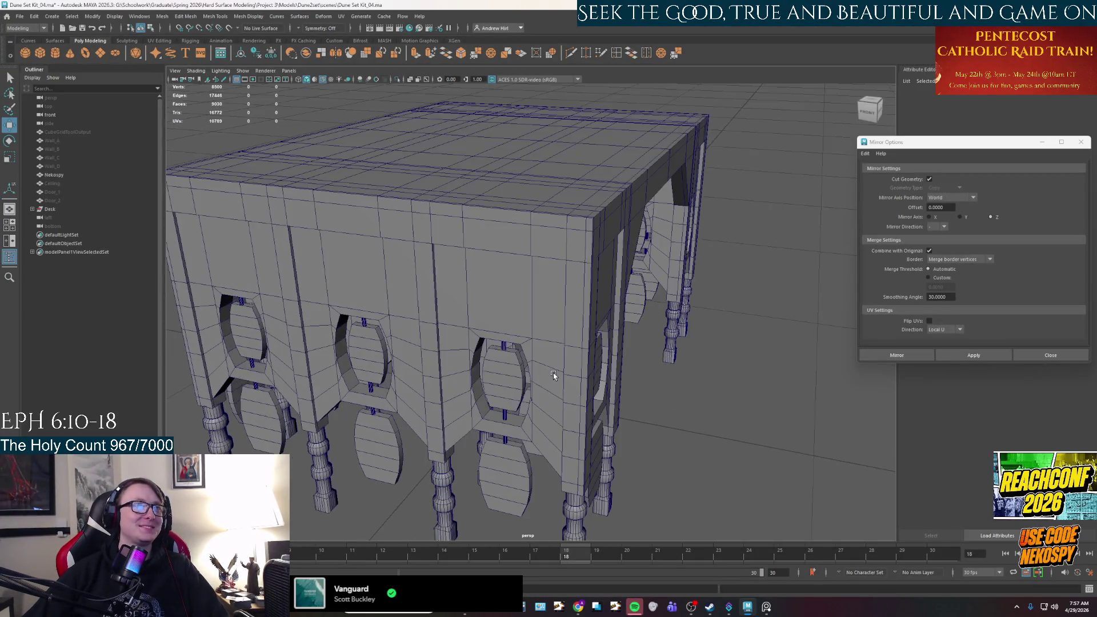
pyautogui.click(554, 289)
pyautogui.keyDown('alt'); pyautogui.moveTo(572, 317); pyautogui.dragTo(550, 314); pyautogui.keyUp('alt')
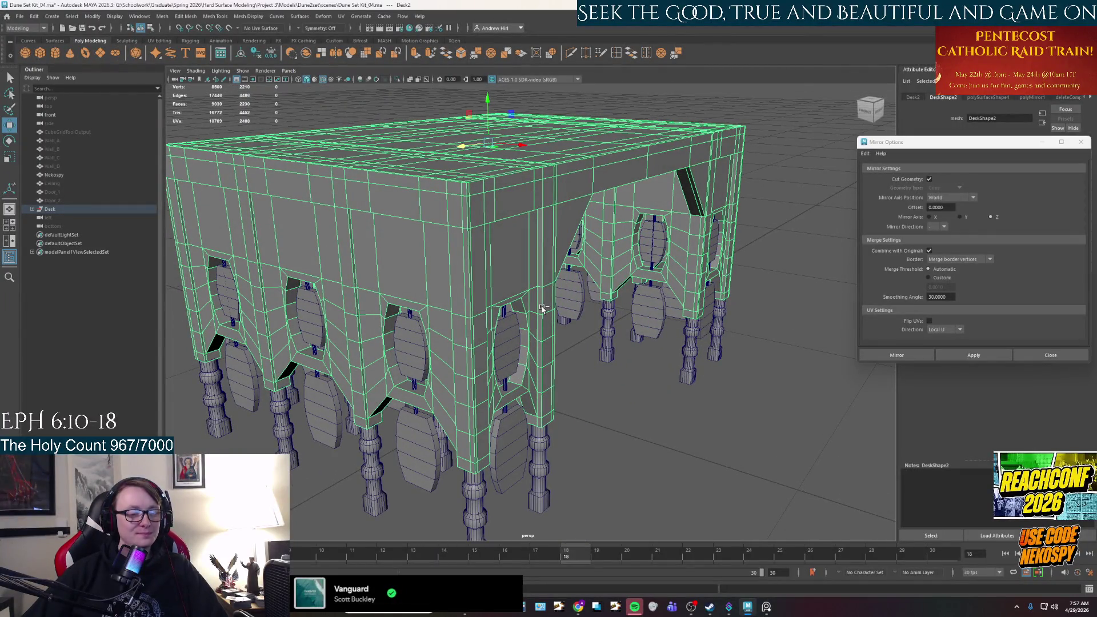
# - Trial a bevel on all the desk's edges, inspect it, then undo it
pyautogui.hotkey('ctrl', 'b')
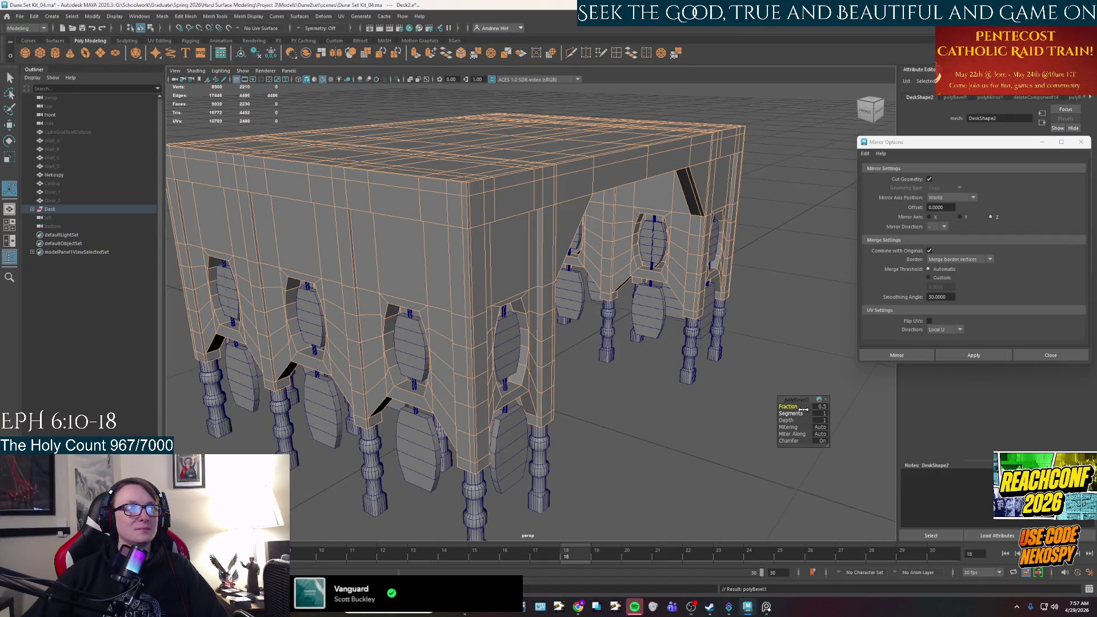
pyautogui.scroll(10, 465, 282)
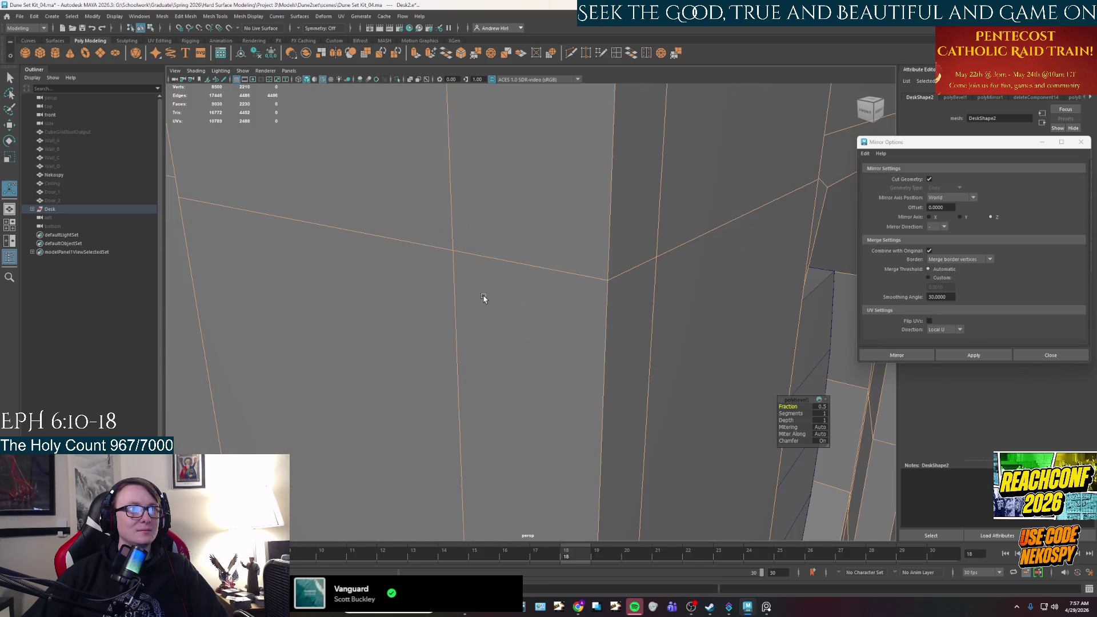
pyautogui.scroll(-5, 505, 307)
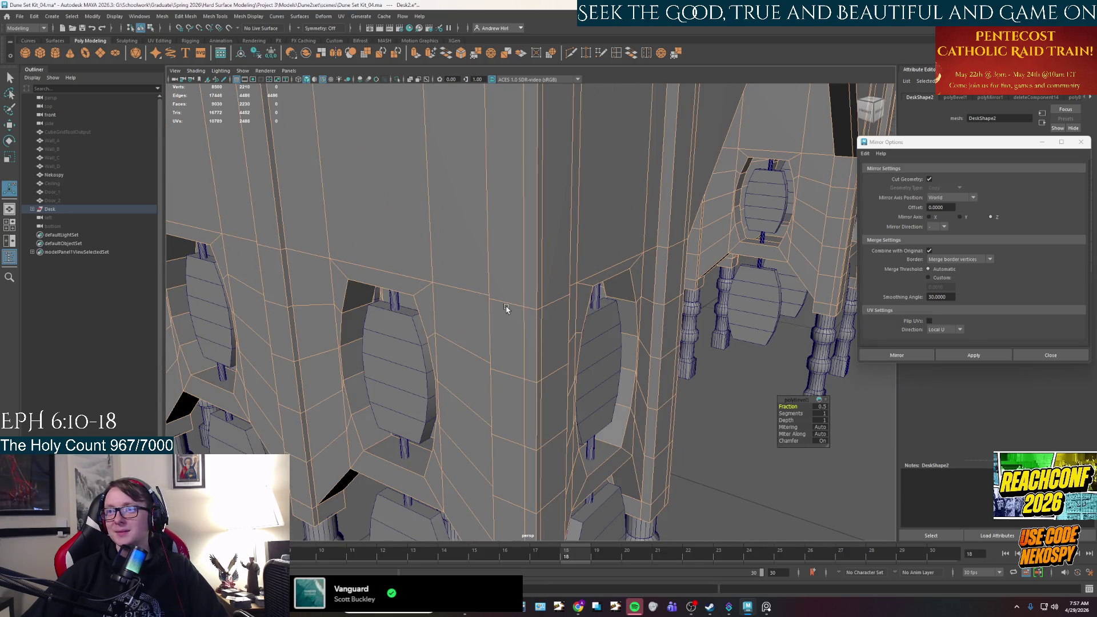
pyautogui.scroll(-2, 521, 315)
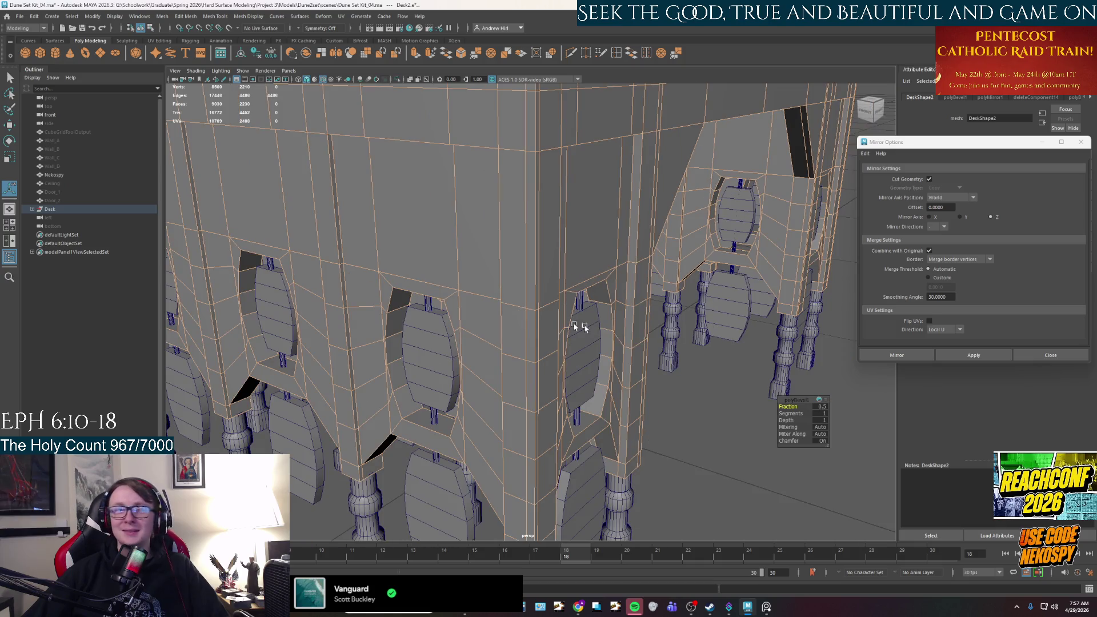
pyautogui.hotkey('ctrl', 'z')
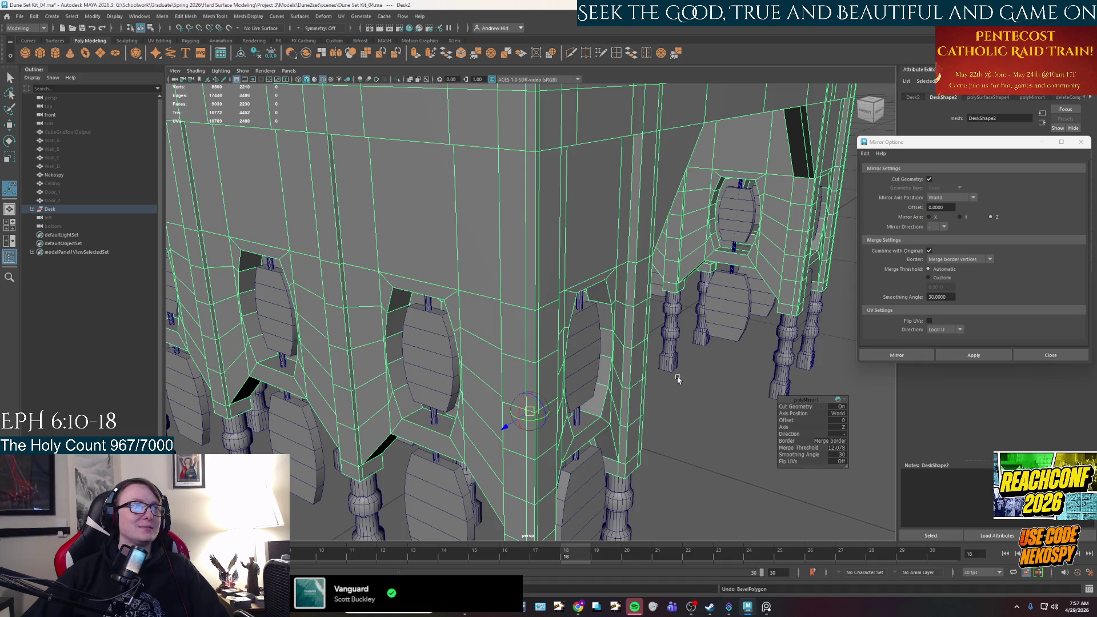
pyautogui.press('f')
pyautogui.moveTo(679, 379)
pyautogui.keyDown('alt'); pyautogui.mouseDown()
pyautogui.moveTo(576, 370)
pyautogui.moveTo(600, 372)
pyautogui.mouseUp(); pyautogui.keyUp('alt')
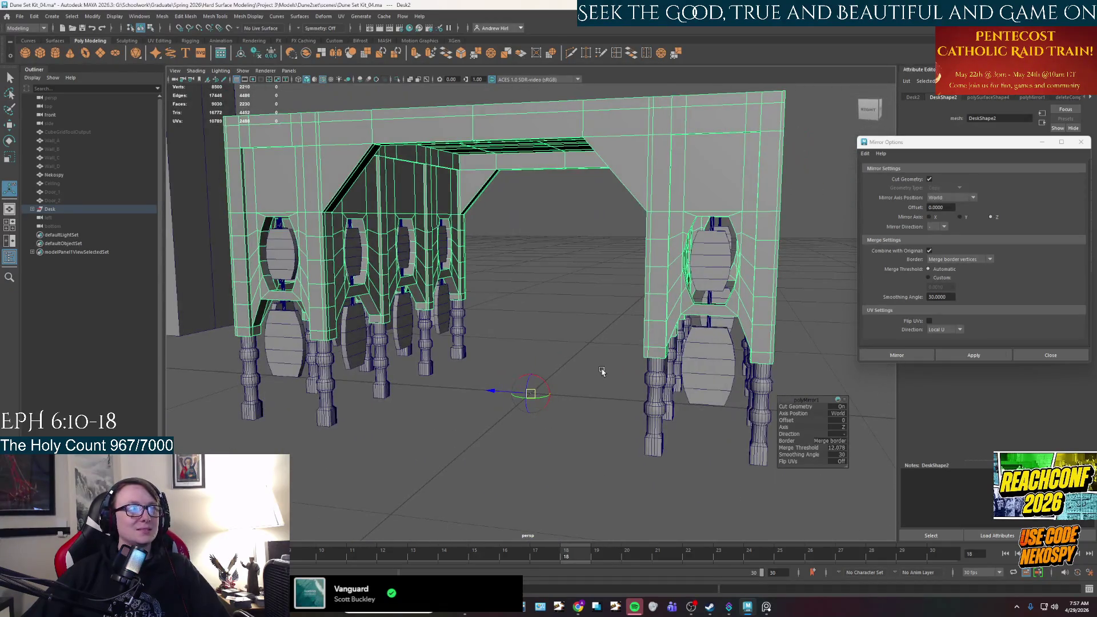
pyautogui.click(583, 383)
pyautogui.press('w')
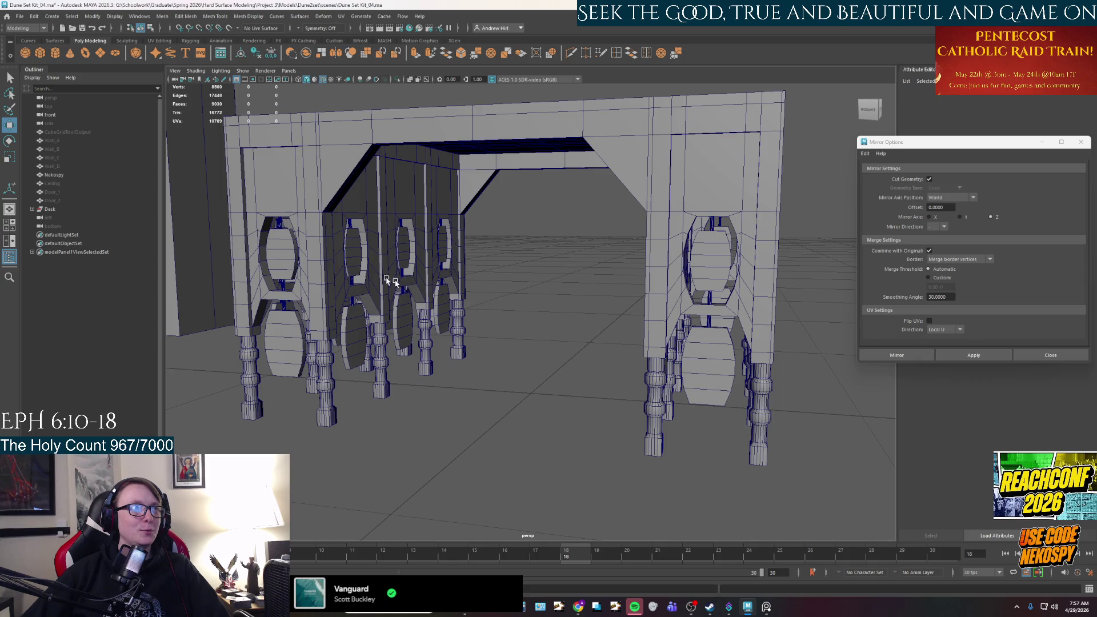
pyautogui.click(353, 263)
pyautogui.click(319, 280)
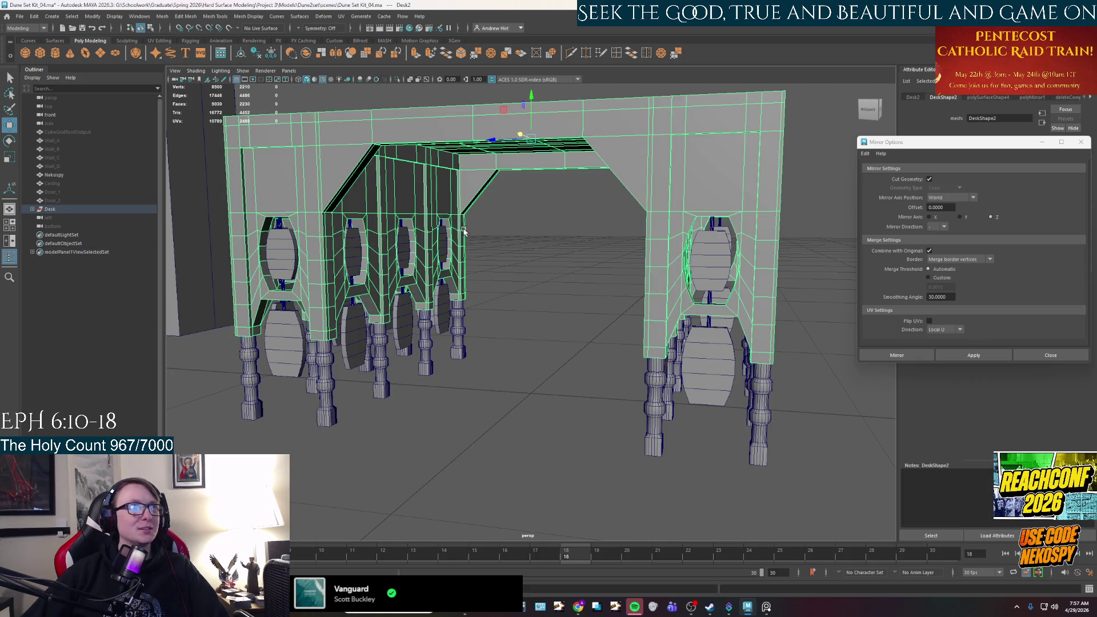
pyautogui.press('f')
pyautogui.moveTo(518, 336)
pyautogui.keyDown('alt'); pyautogui.mouseDown()
pyautogui.moveTo(542, 297)
pyautogui.moveTo(594, 340)
pyautogui.mouseUp(); pyautogui.keyUp('alt')
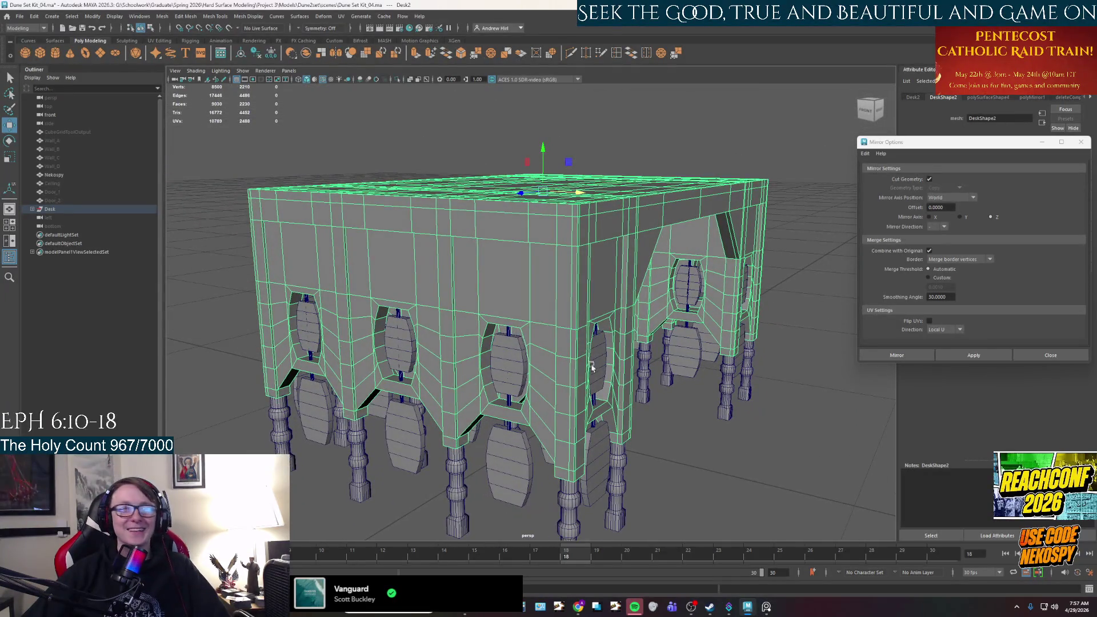
pyautogui.moveTo(796, 311)
pyautogui.keyDown('alt'); pyautogui.mouseDown()
pyautogui.moveTo(758, 332)
pyautogui.moveTo(741, 272)
pyautogui.mouseUp(); pyautogui.keyUp('alt')
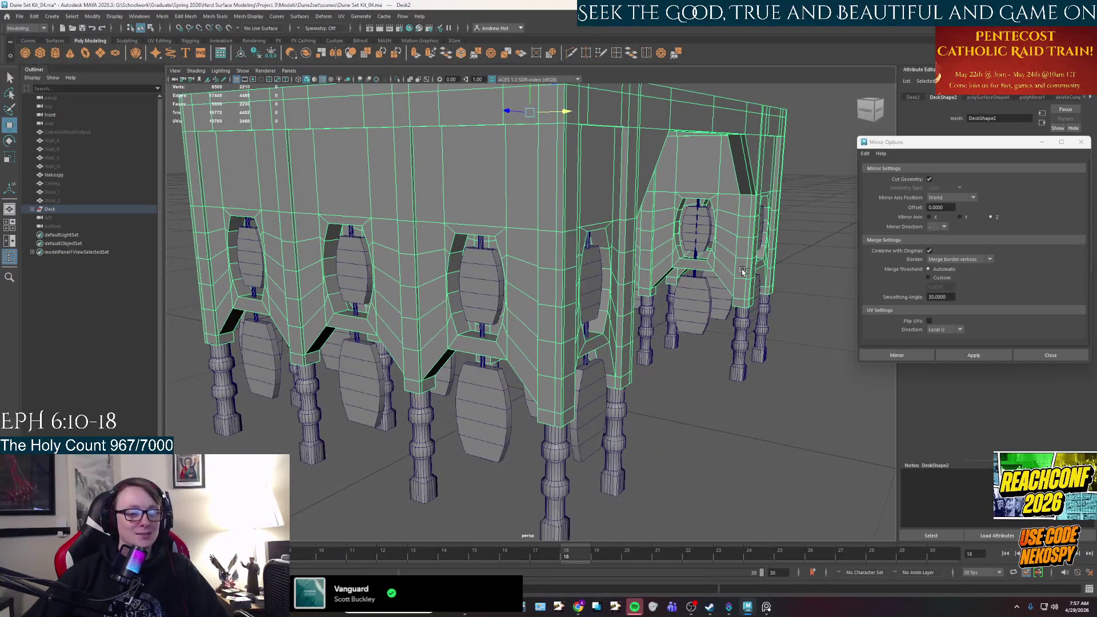
pyautogui.press('t')
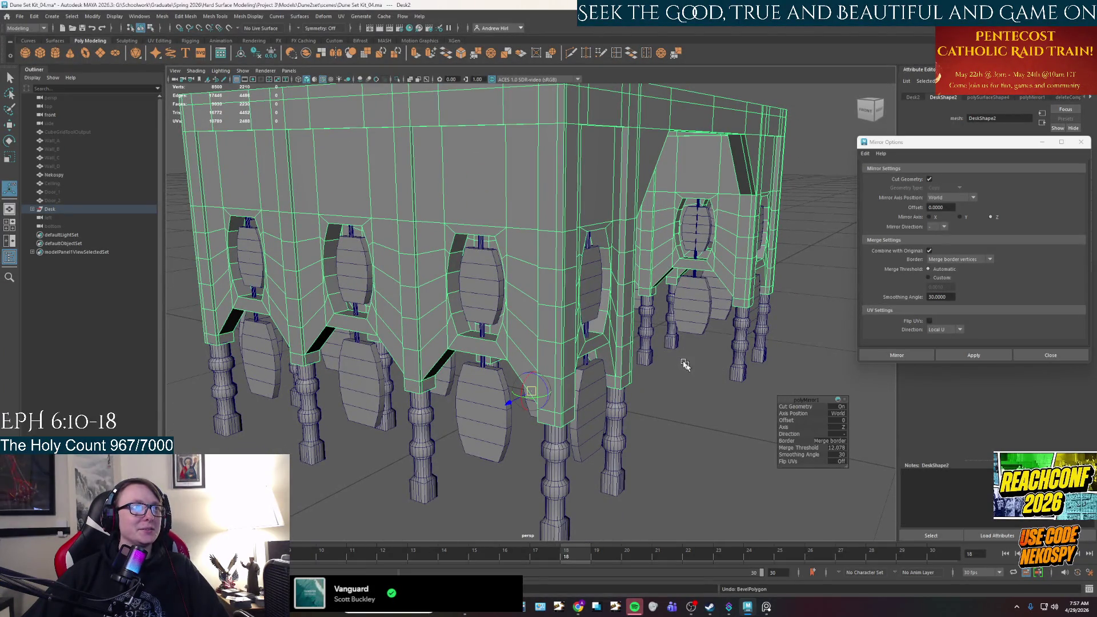
pyautogui.keyDown('alt'); pyautogui.moveTo(686, 367); pyautogui.dragTo(664, 383, button='middle'); pyautogui.keyUp('alt')
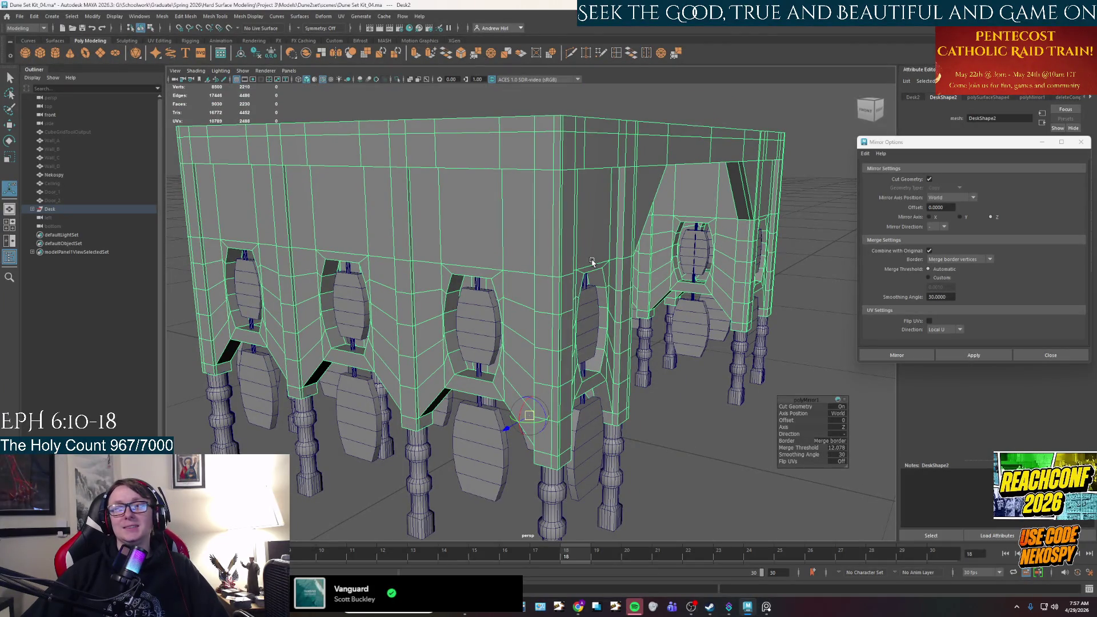
pyautogui.moveTo(592, 262)
pyautogui.keyDown('alt'); pyautogui.mouseDown()
pyautogui.moveTo(590, 286)
pyautogui.moveTo(513, 284)
pyautogui.moveTo(579, 277)
pyautogui.moveTo(574, 313)
pyautogui.mouseUp(); pyautogui.keyUp('alt')
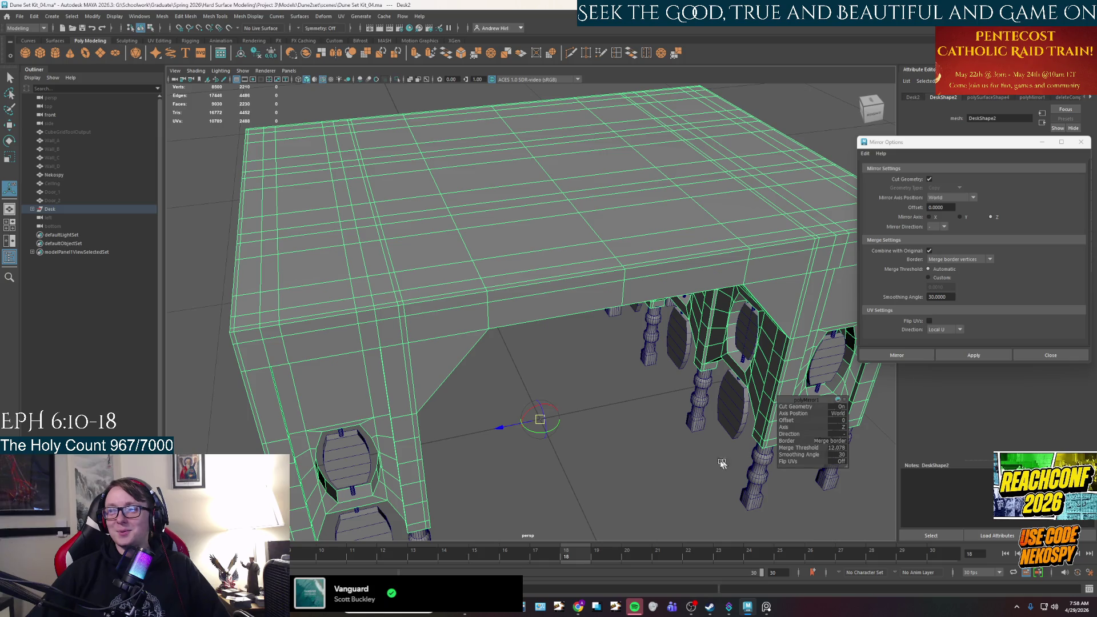
pyautogui.keyDown('alt'); pyautogui.moveTo(632, 450); pyautogui.dragTo(629, 443); pyautogui.keyUp('alt')
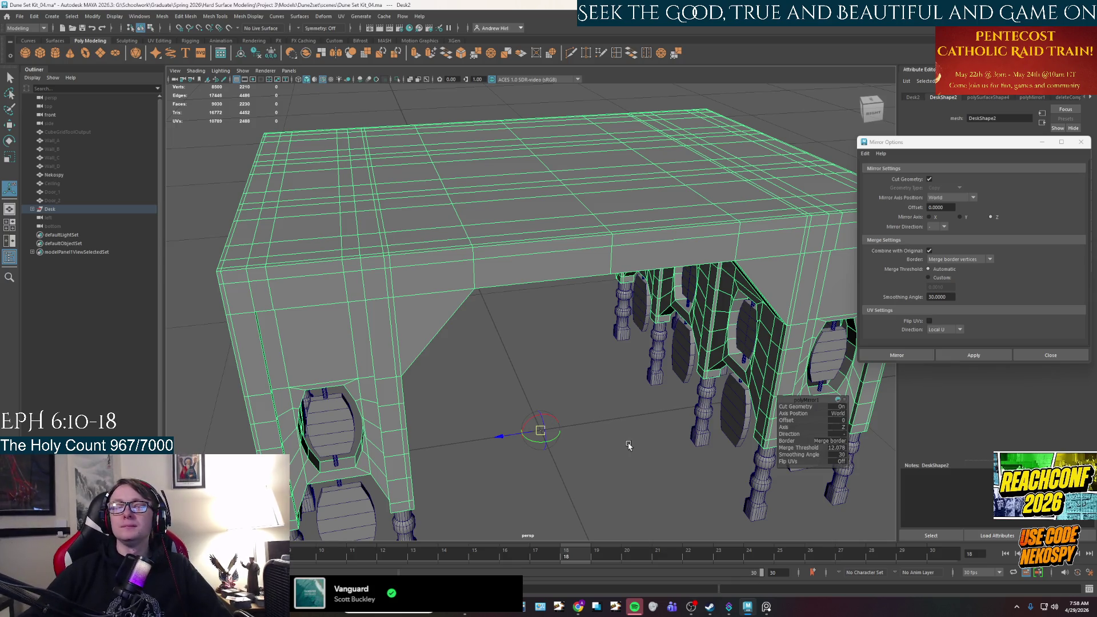
pyautogui.keyDown('alt'); pyautogui.moveTo(641, 412); pyautogui.dragTo(638, 399); pyautogui.keyUp('alt')
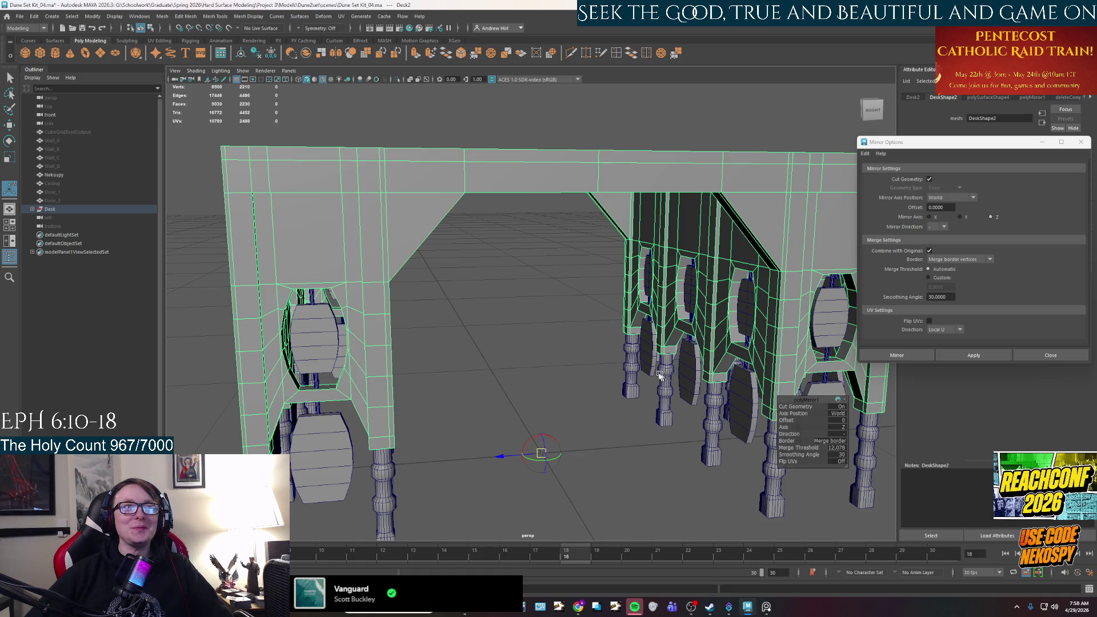
pyautogui.click(577, 366)
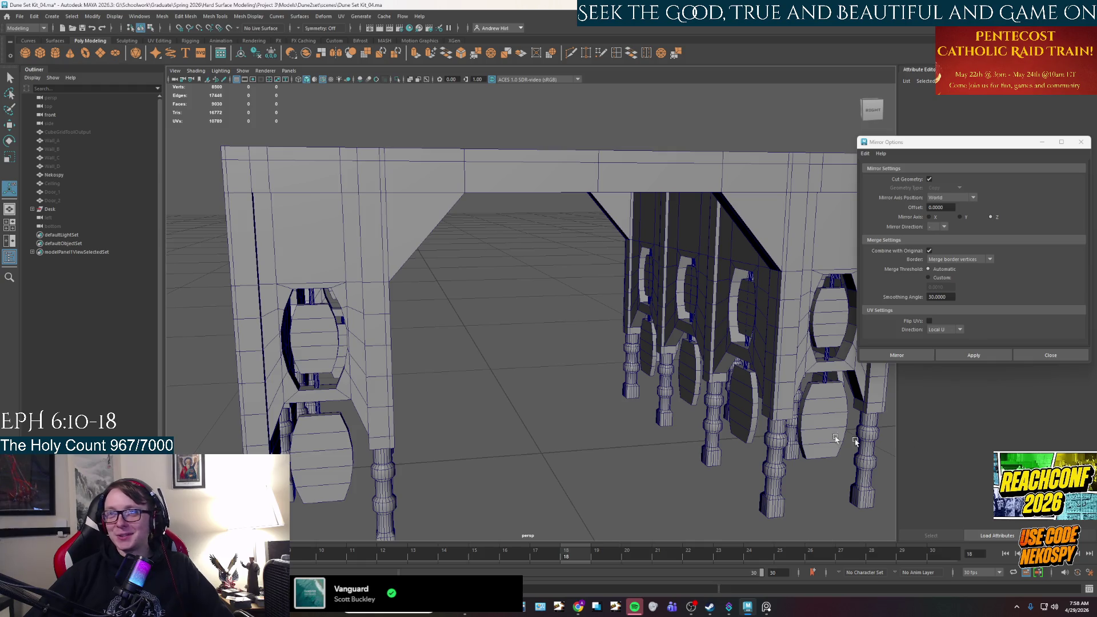
pyautogui.moveTo(620, 416)
pyautogui.keyDown('alt'); pyautogui.mouseDown()
pyautogui.moveTo(773, 413)
pyautogui.moveTo(760, 353)
pyautogui.mouseUp(); pyautogui.keyUp('alt')
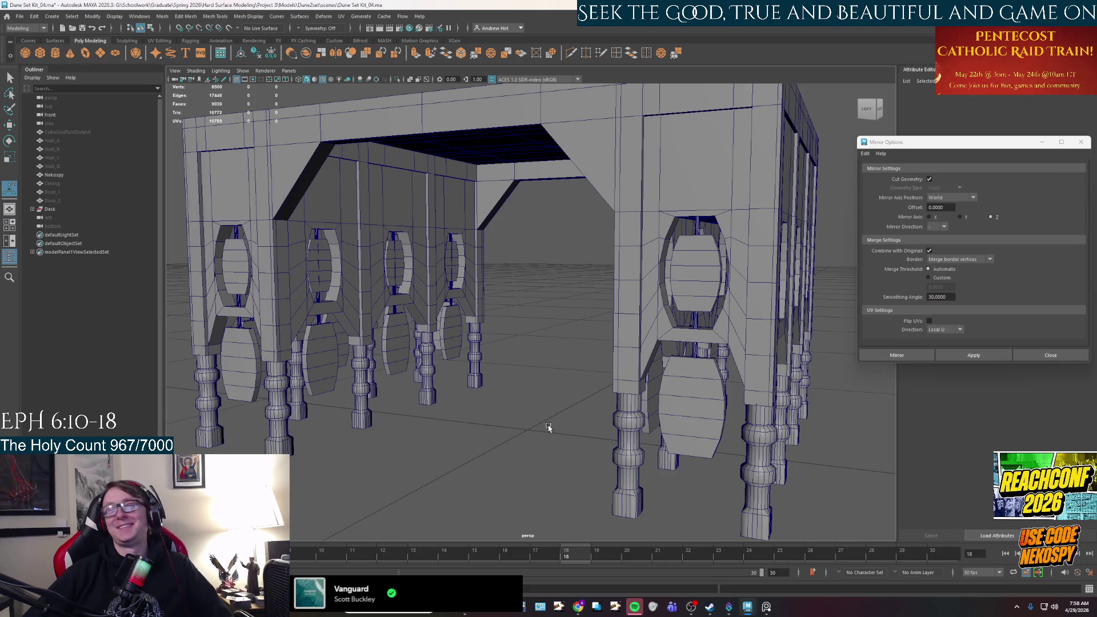
pyautogui.moveTo(547, 425)
pyautogui.keyDown('alt'); pyautogui.mouseDown()
pyautogui.moveTo(680, 452)
pyautogui.moveTo(565, 445)
pyautogui.moveTo(607, 431)
pyautogui.moveTo(514, 443)
pyautogui.moveTo(529, 404)
pyautogui.moveTo(630, 390)
pyautogui.mouseUp(); pyautogui.keyUp('alt')
pyautogui.keyDown('alt'); pyautogui.moveTo(616, 391); pyautogui.dragTo(613, 393, button='middle'); pyautogui.keyUp('alt')
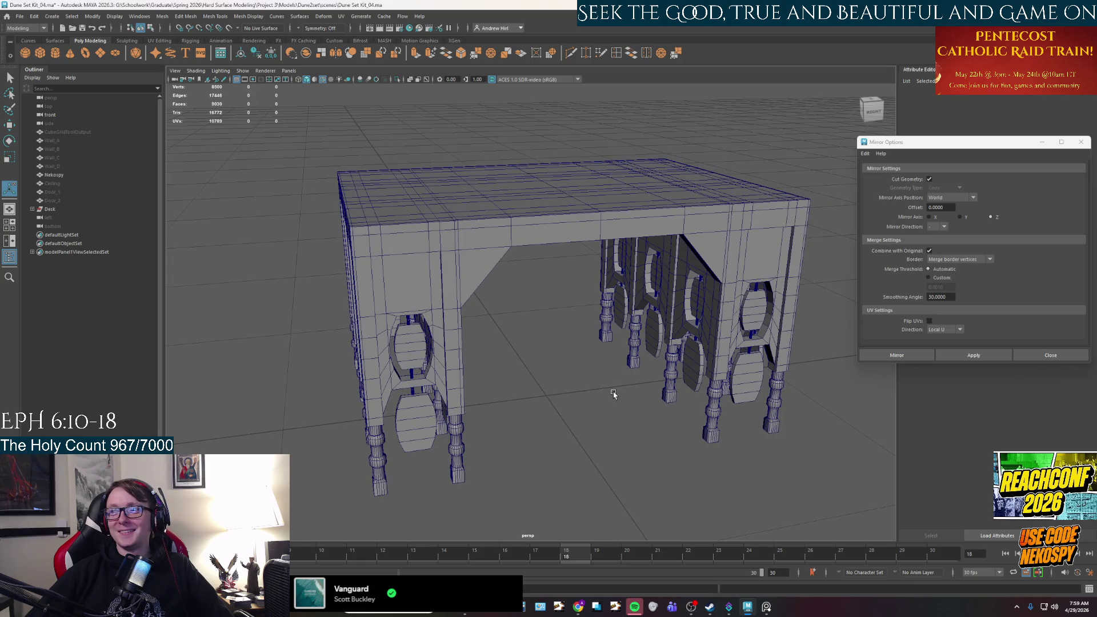
# - Frame the desk and unhide Wall_A through Wall_D
pyautogui.hotkey('ctrl', 'h')
pyautogui.hotkey('shift', 'h')
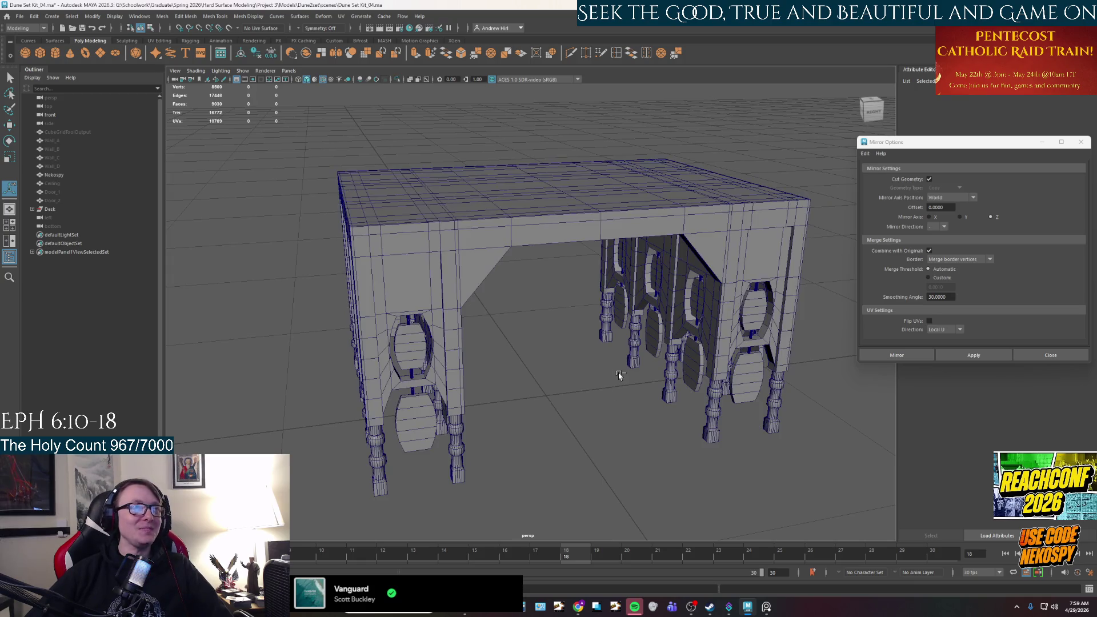
pyautogui.press('f')
pyautogui.click(63, 141)
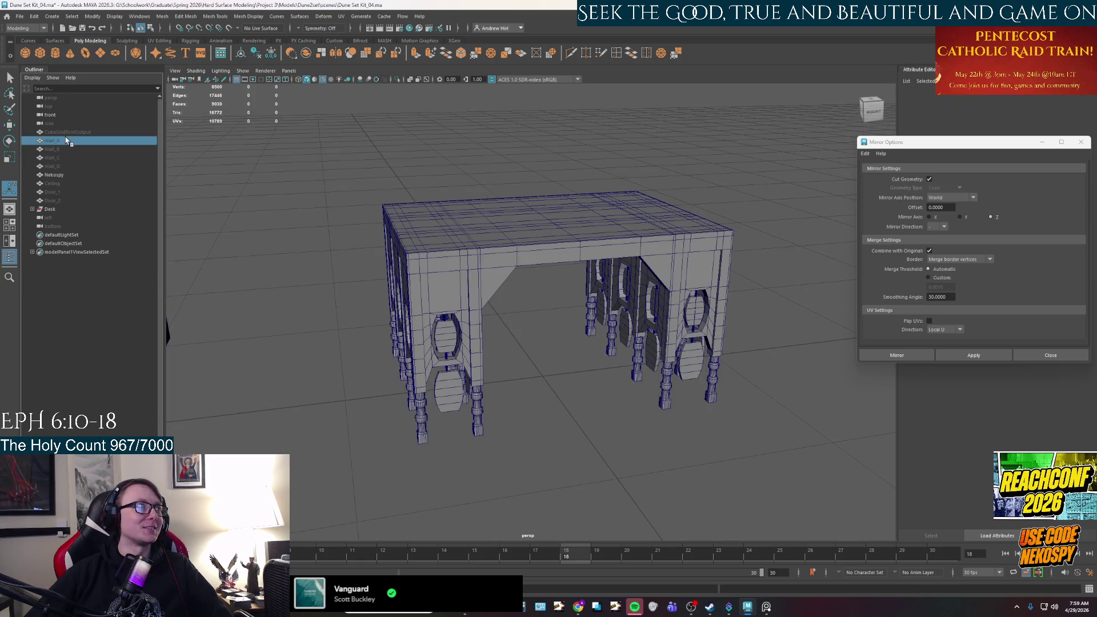
pyautogui.keyDown('shift'); pyautogui.click(70, 166); pyautogui.keyUp('shift')
pyautogui.keyDown('shift'); pyautogui.click(66, 201); pyautogui.keyUp('shift')
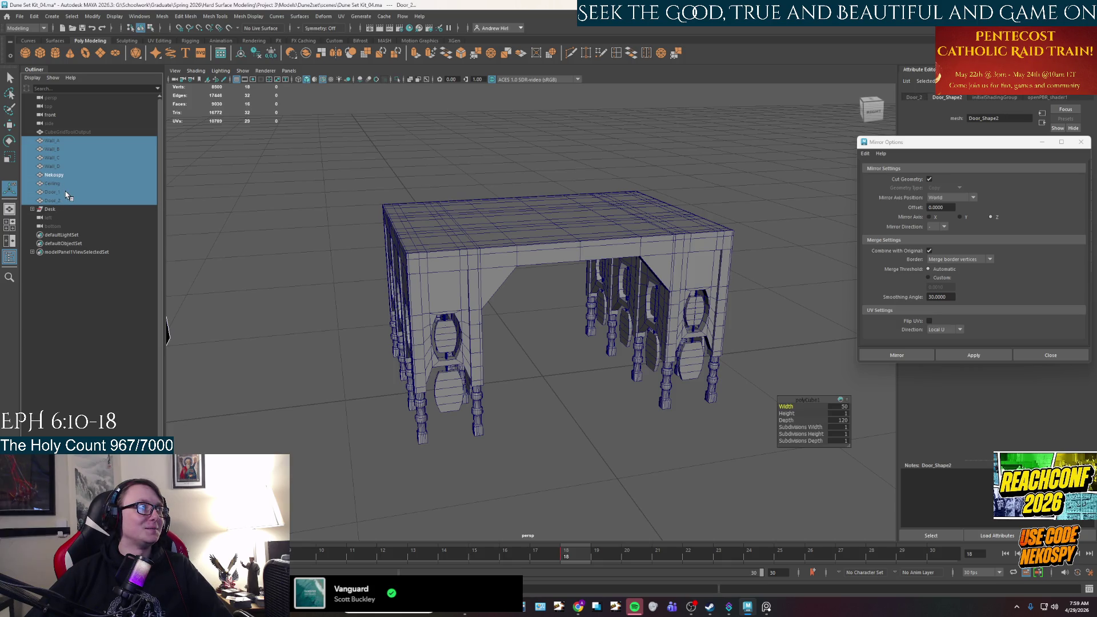
pyautogui.click(63, 140)
pyautogui.keyDown('shift'); pyautogui.click(64, 166); pyautogui.keyUp('shift')
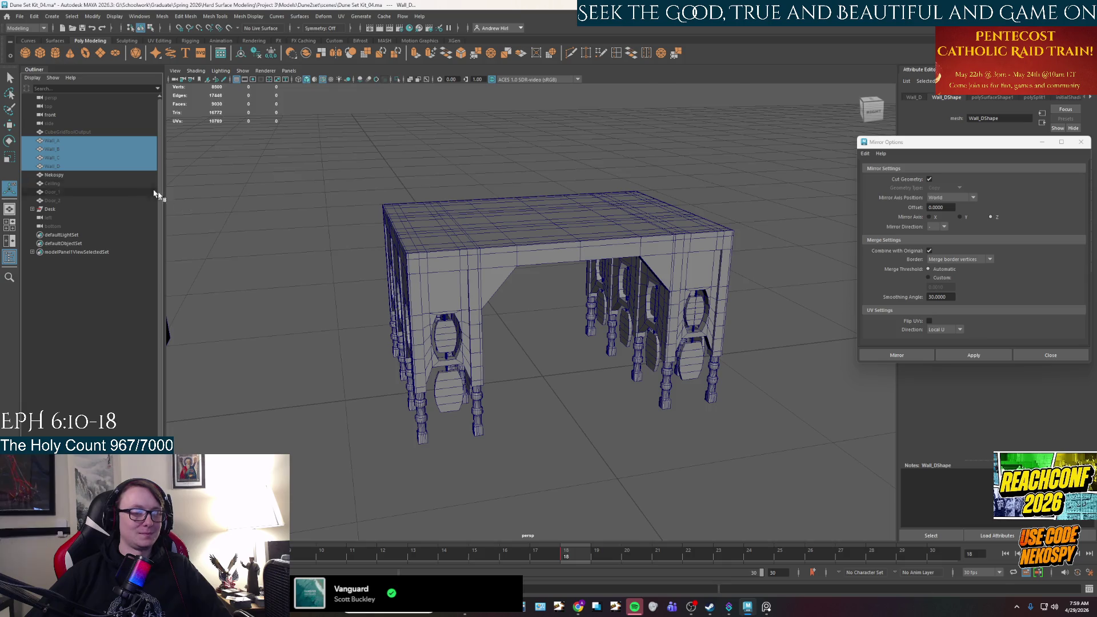
pyautogui.hotkey('shift', 'h')
pyautogui.moveTo(566, 374)
pyautogui.keyDown('alt'); pyautogui.mouseDown()
pyautogui.moveTo(575, 399)
pyautogui.moveTo(835, 441)
pyautogui.moveTo(730, 426)
pyautogui.mouseUp(); pyautogui.keyUp('alt')
pyautogui.scroll(-5, 730, 427)
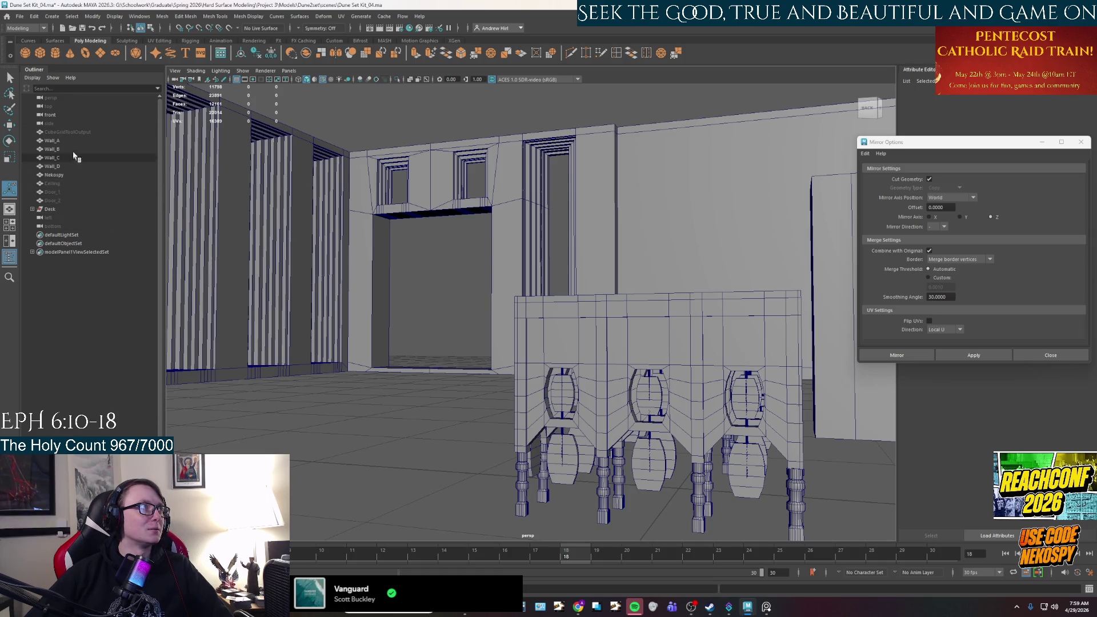
# - Unhide the Ceiling and view the desk from low among the pillars
pyautogui.click(68, 185)
pyautogui.press('h')
pyautogui.click(405, 381)
pyautogui.moveTo(406, 381)
pyautogui.keyDown('alt'); pyautogui.mouseDown()
pyautogui.moveTo(421, 444)
pyautogui.moveTo(445, 409)
pyautogui.moveTo(502, 421)
pyautogui.mouseUp(); pyautogui.keyUp('alt')
pyautogui.scroll(-3, 446, 409)
pyautogui.scroll(8, 648, 403)
pyautogui.keyDown('alt'); pyautogui.moveTo(648, 404); pyautogui.dragTo(551, 360); pyautogui.keyUp('alt')
pyautogui.keyDown('alt'); pyautogui.moveTo(551, 360); pyautogui.dragTo(561, 339, button='middle'); pyautogui.keyUp('alt')
pyautogui.moveTo(561, 338)
pyautogui.keyDown('alt'); pyautogui.mouseDown()
pyautogui.moveTo(506, 368)
pyautogui.moveTo(518, 383)
pyautogui.moveTo(651, 399)
pyautogui.moveTo(546, 392)
pyautogui.mouseUp(); pyautogui.keyUp('alt')
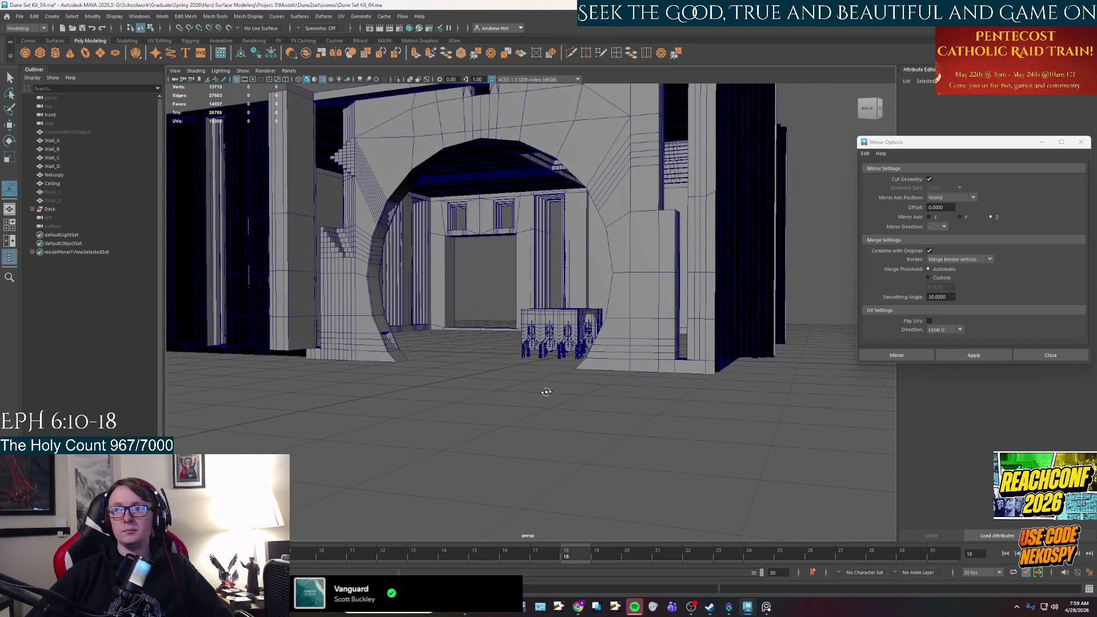
pyautogui.click(52, 140)
pyautogui.keyDown('shift'); pyautogui.click(52, 166); pyautogui.keyUp('shift')
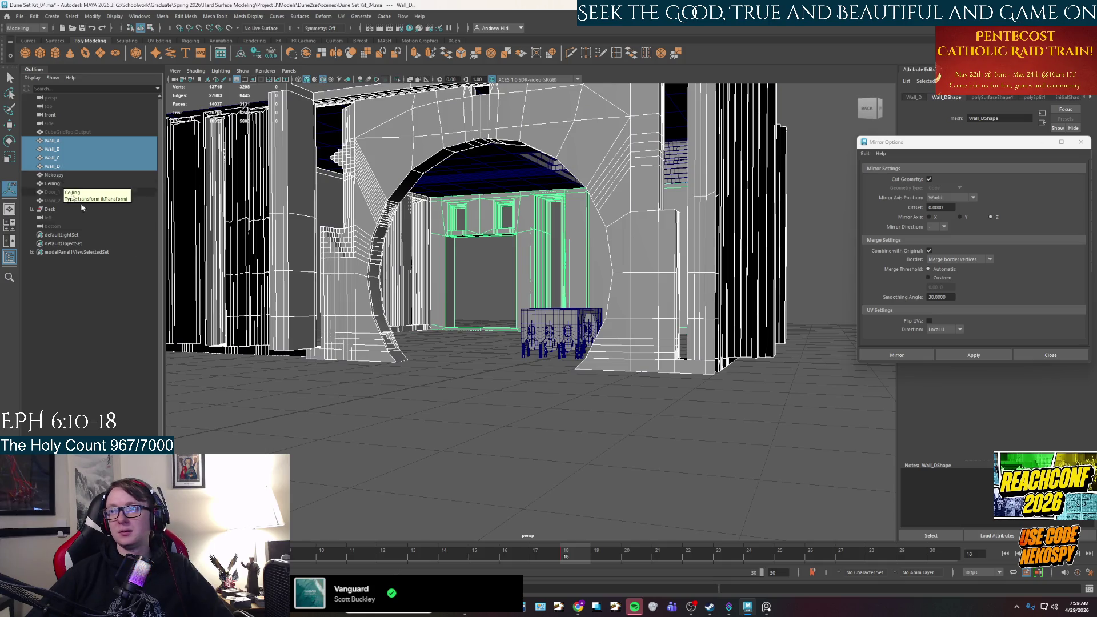
pyautogui.click(358, 386)
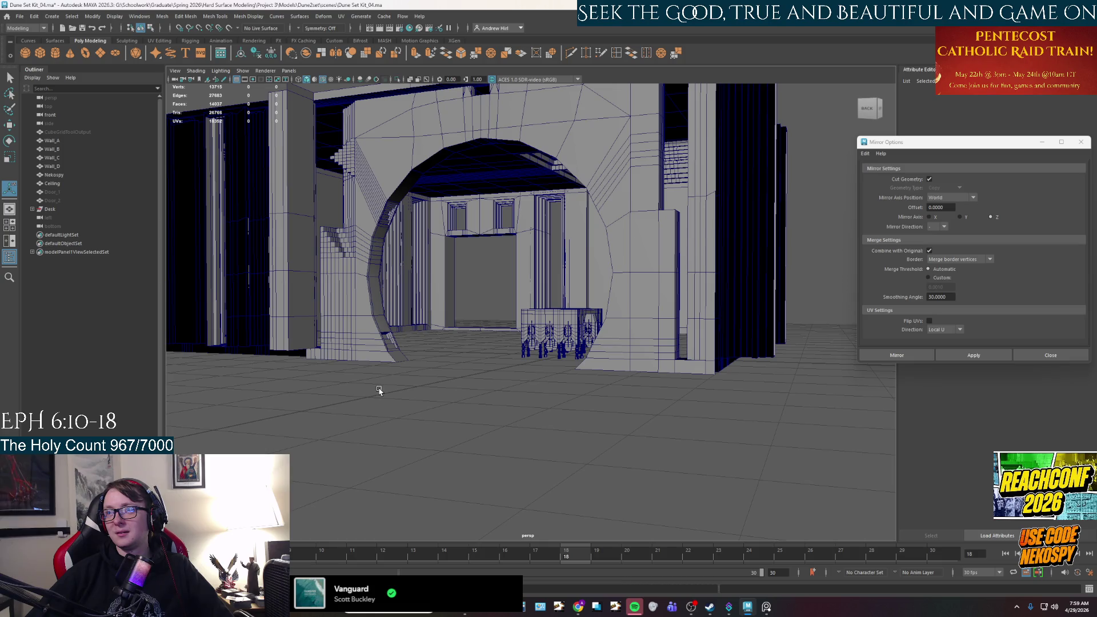
# - Move Ceiling just below Wall_D in the Outliner and hide Wall_A through Ceiling
pyautogui.click(64, 185)
pyautogui.moveTo(64, 187); pyautogui.dragTo(60, 172)
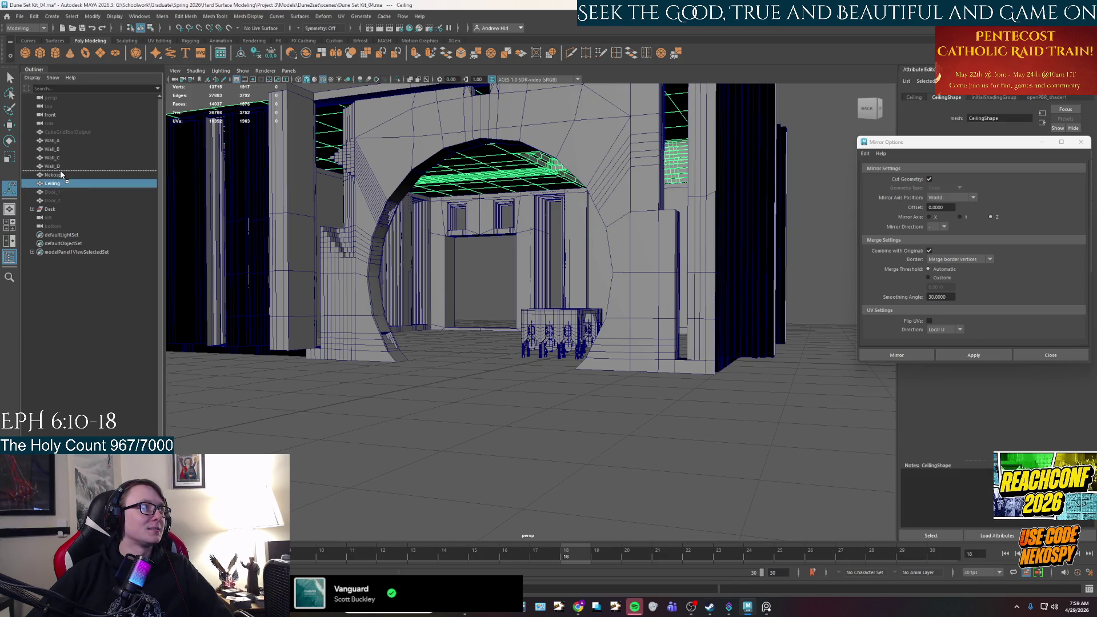
pyautogui.click(51, 140)
pyautogui.keyDown('shift'); pyautogui.click(66, 175); pyautogui.keyUp('shift')
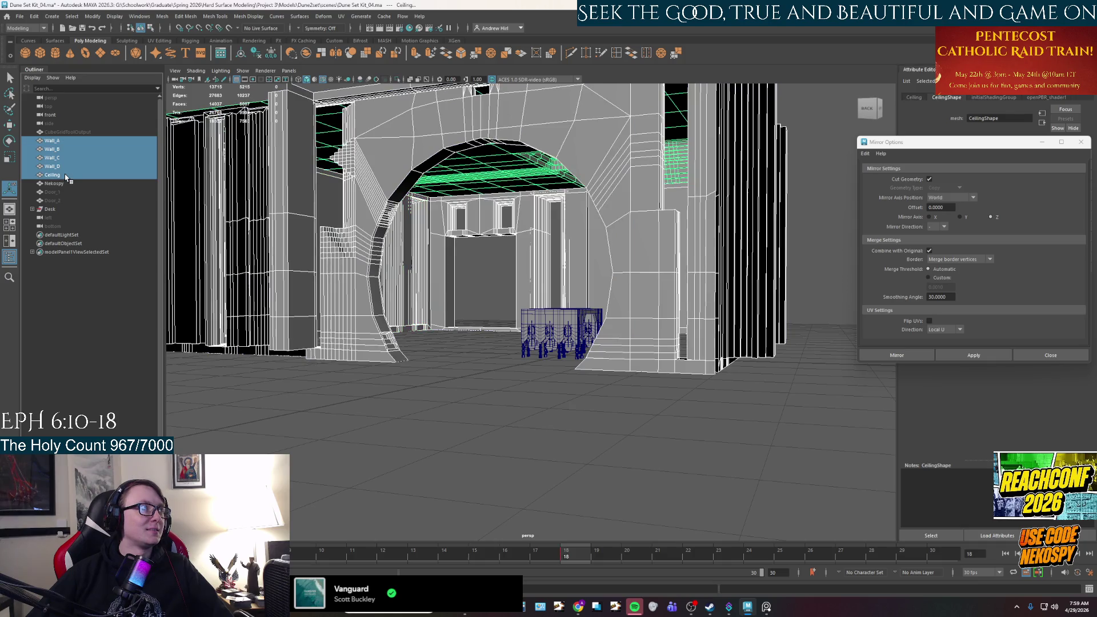
pyautogui.hotkey('ctrl', 'h')
pyautogui.click(517, 384)
# - Select the desk and toggle its visibility off and back on
pyautogui.moveTo(517, 384)
pyautogui.keyDown('alt'); pyautogui.mouseDown()
pyautogui.moveTo(575, 436)
pyautogui.moveTo(551, 346)
pyautogui.moveTo(577, 357)
pyautogui.mouseUp(); pyautogui.keyUp('alt')
pyautogui.click(719, 354)
pyautogui.press('g')
pyautogui.press('r')
pyautogui.keyDown('alt'); pyautogui.moveTo(641, 423); pyautogui.dragTo(400, 371); pyautogui.keyUp('alt')
pyautogui.click(49, 210)
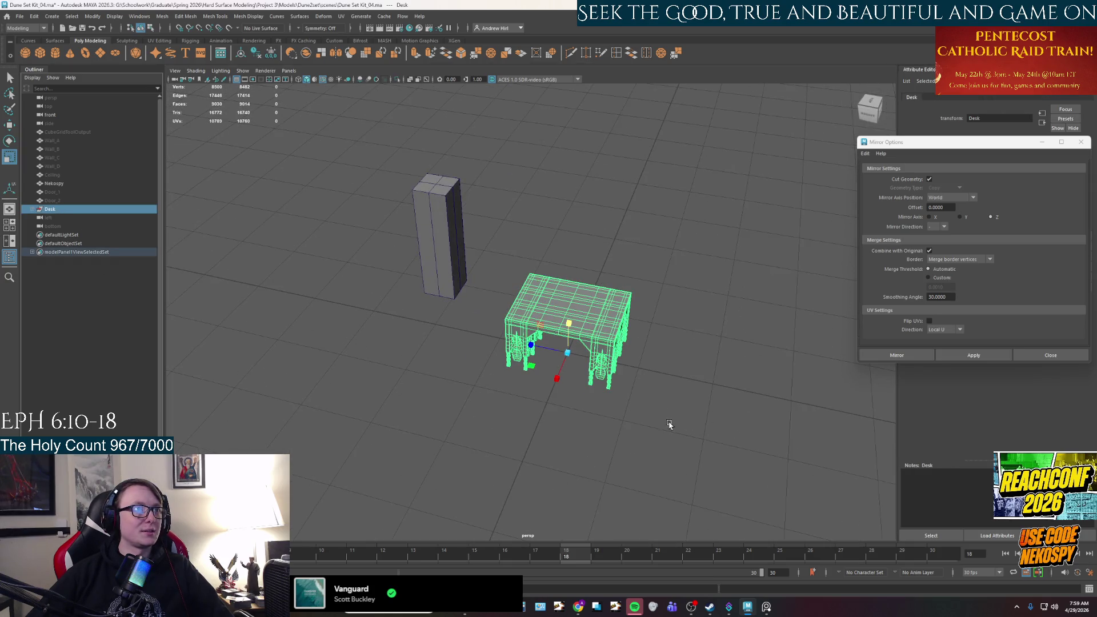
pyautogui.scroll(3, 669, 424)
pyautogui.moveTo(627, 443)
pyautogui.keyDown('alt'); pyautogui.mouseDown()
pyautogui.moveTo(632, 434)
pyautogui.moveTo(609, 436)
pyautogui.mouseUp(); pyautogui.keyUp('alt')
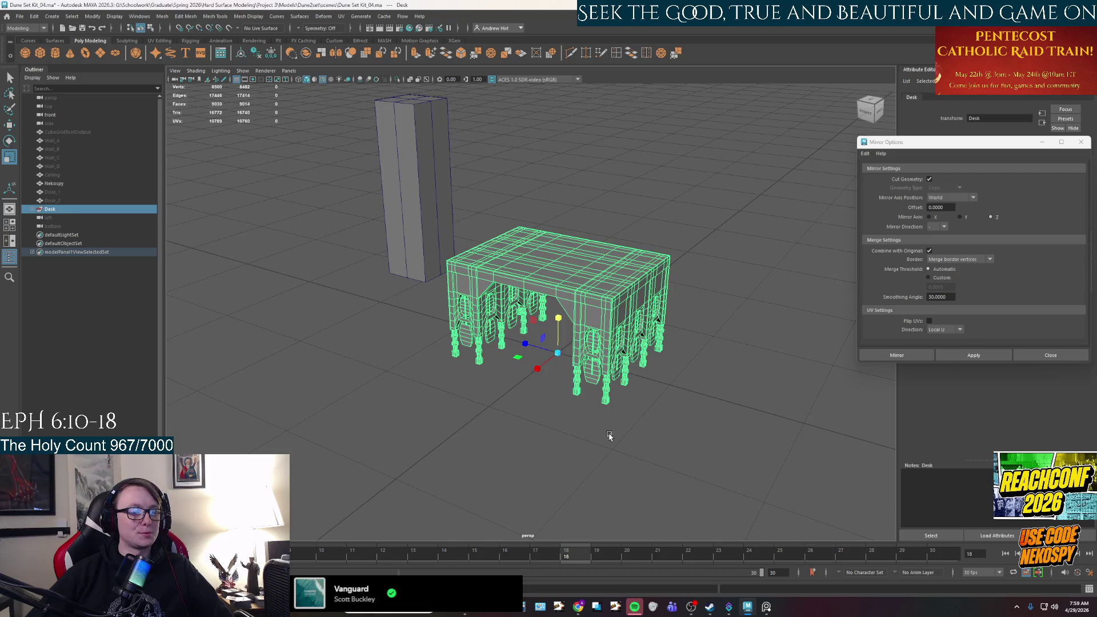
pyautogui.press('h')
pyautogui.press('h')
pyautogui.press('1')
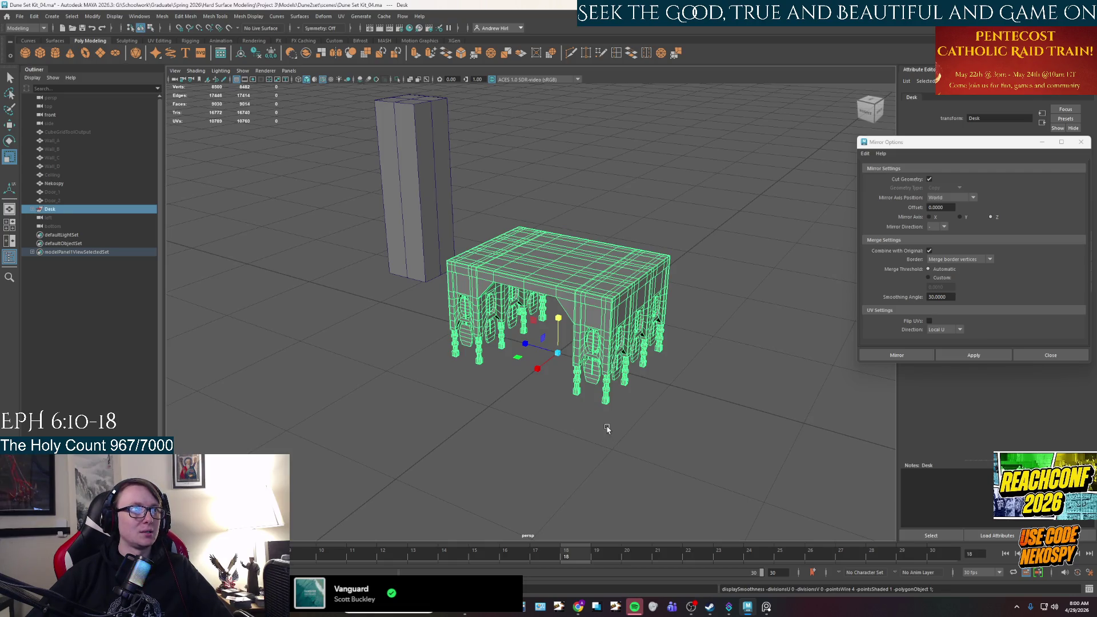
# - Unhide the walls and ceiling, frame the whole room, and reselect the desk
pyautogui.moveTo(70, 142); pyautogui.dragTo(77, 175)
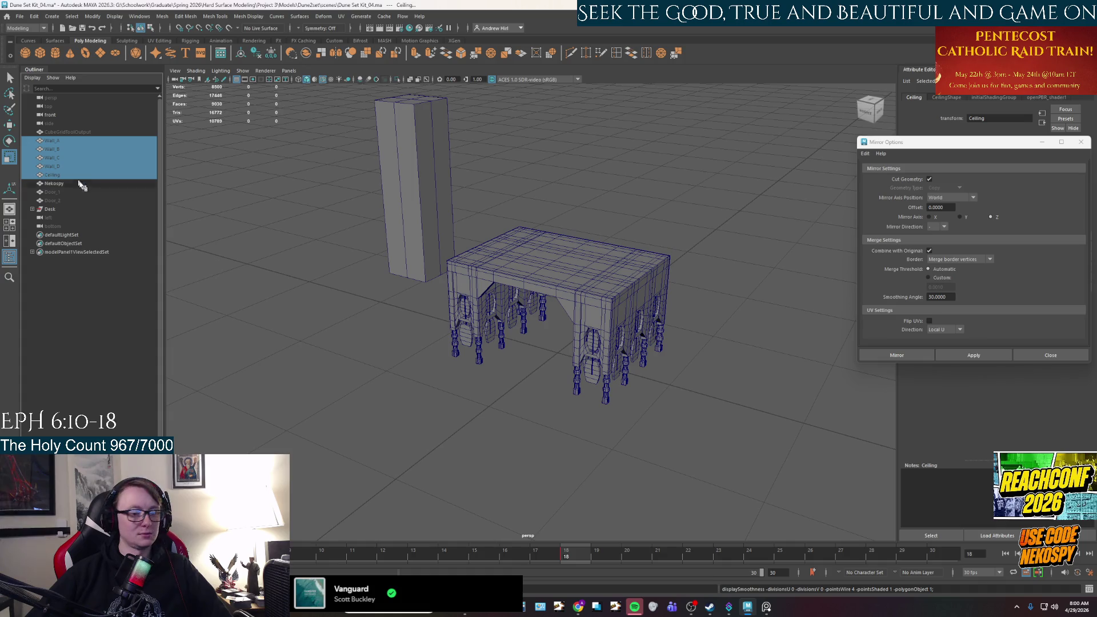
pyautogui.press('h')
pyautogui.press('f')
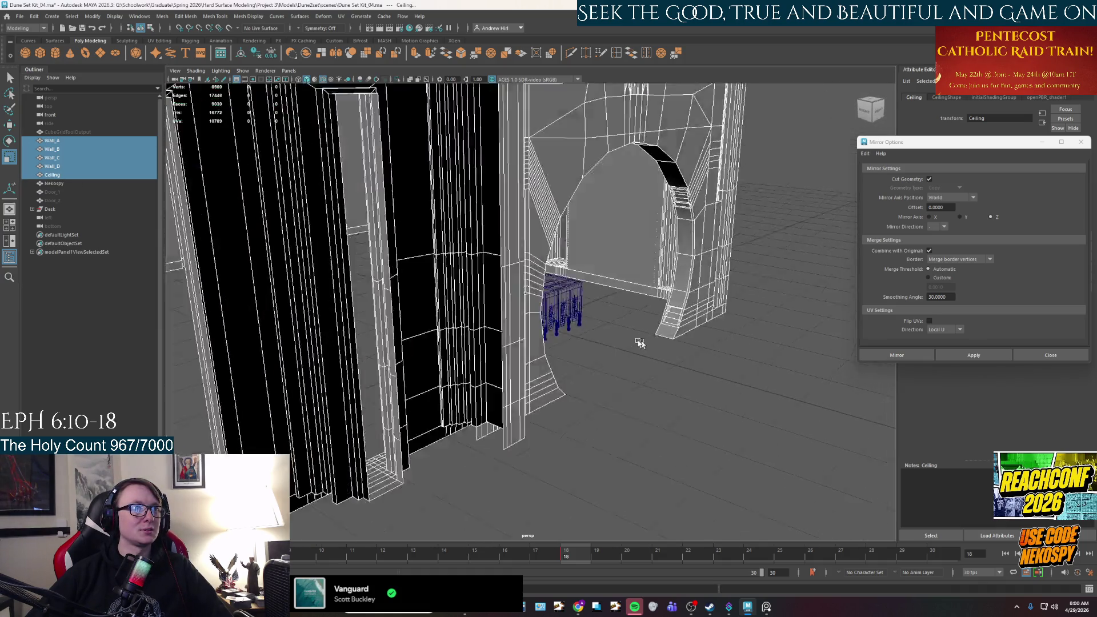
pyautogui.moveTo(501, 352); pyautogui.dragTo(548, 354, button='right')
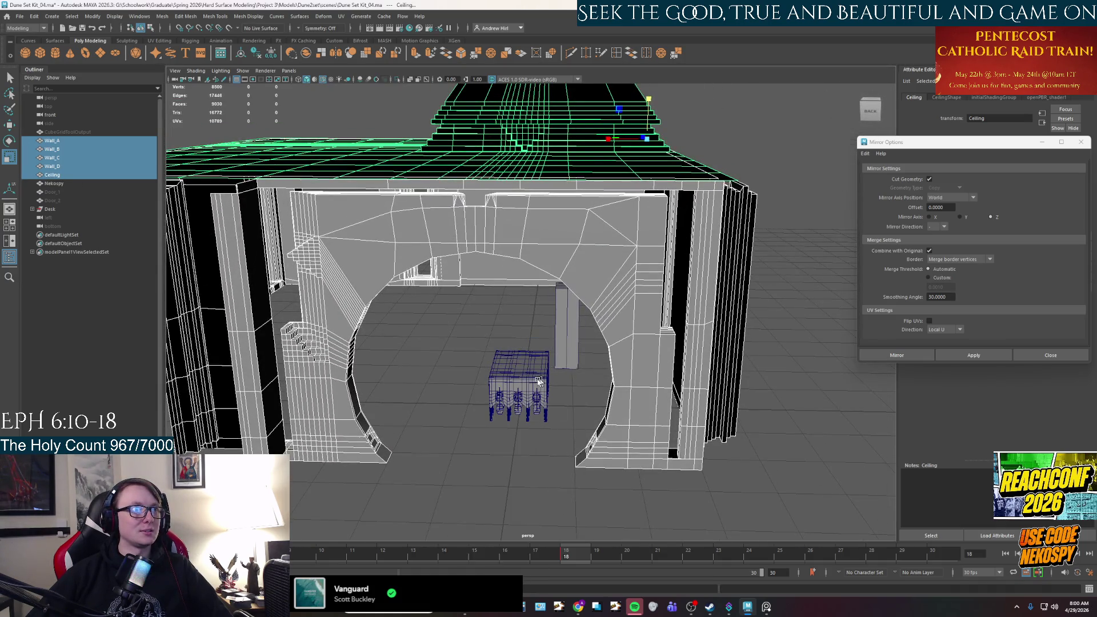
pyautogui.click(86, 209)
pyautogui.moveTo(173, 212)
pyautogui.keyDown('alt'); pyautogui.mouseDown()
pyautogui.moveTo(565, 309)
pyautogui.moveTo(595, 435)
pyautogui.moveTo(519, 411)
pyautogui.moveTo(533, 365)
pyautogui.moveTo(674, 398)
pyautogui.mouseUp(); pyautogui.keyUp('alt')
pyautogui.press('e')
# - Push the desk deeper into the room beyond the arch, then bring up the desk reference photo
pyautogui.scroll(5, 533, 320)
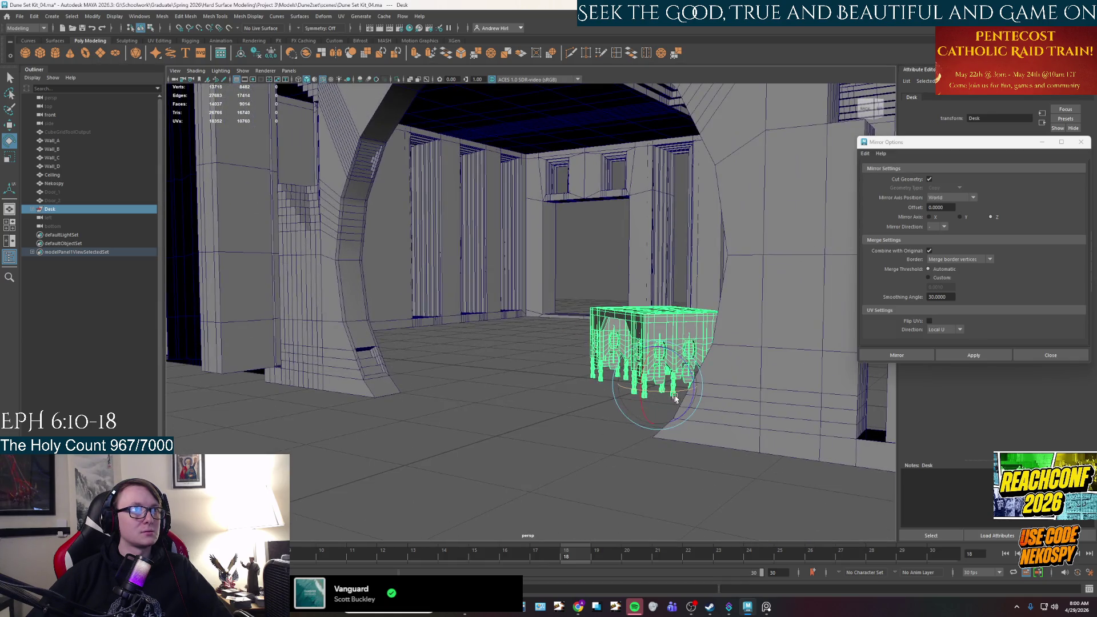
pyautogui.keyDown('alt'); pyautogui.moveTo(579, 334); pyautogui.dragTo(583, 346); pyautogui.keyUp('alt')
pyautogui.press('w')
pyautogui.moveTo(643, 400); pyautogui.dragTo(490, 288)
pyautogui.moveTo(490, 287)
pyautogui.keyDown('alt'); pyautogui.mouseDown()
pyautogui.moveTo(515, 313)
pyautogui.moveTo(522, 301)
pyautogui.moveTo(513, 329)
pyautogui.moveTo(528, 344)
pyautogui.mouseUp(); pyautogui.keyUp('alt')
pyautogui.keyDown('alt'); pyautogui.moveTo(543, 387); pyautogui.dragTo(529, 393); pyautogui.keyUp('alt')
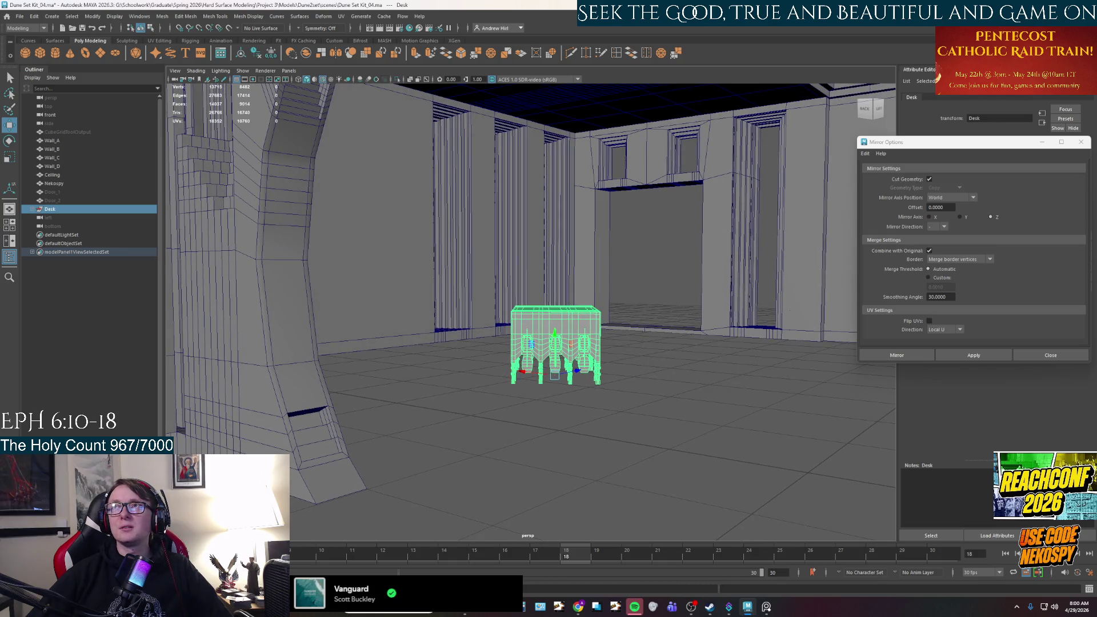
pyautogui.click(766, 606)
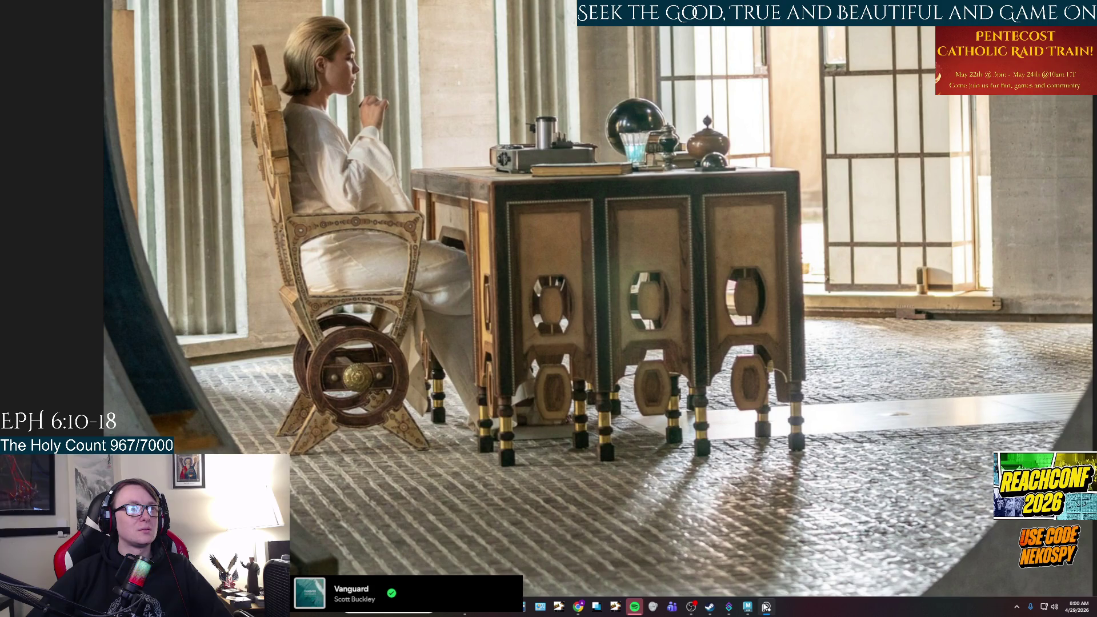
# - Compare the PureRef desk photo against the scene, then minimize it to view the desk in Maya
pyautogui.click(765, 606)
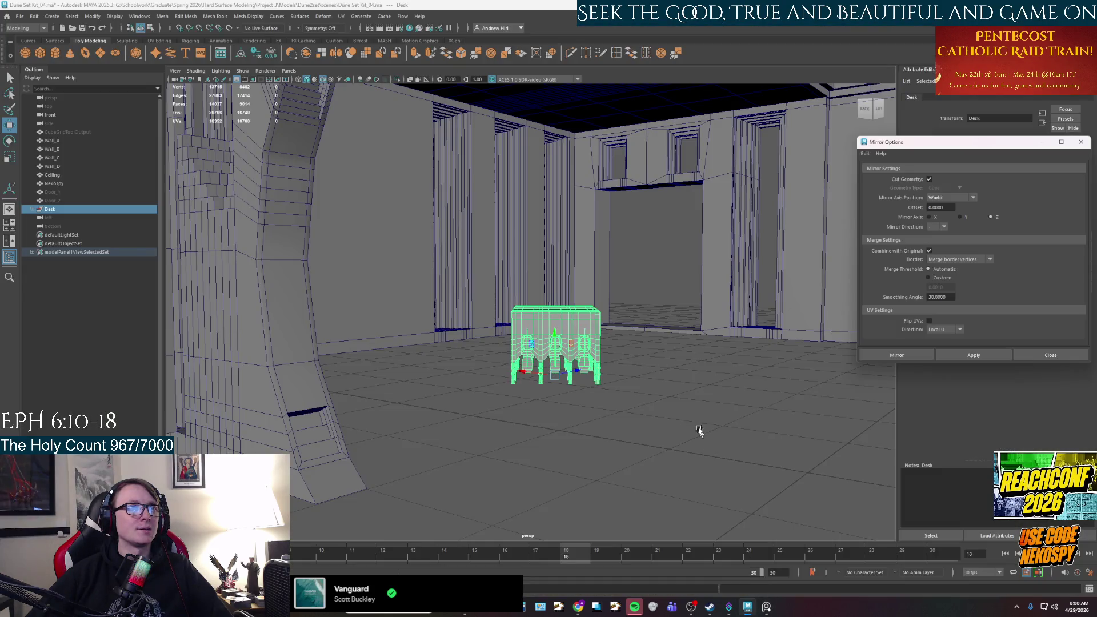
pyautogui.click(770, 608)
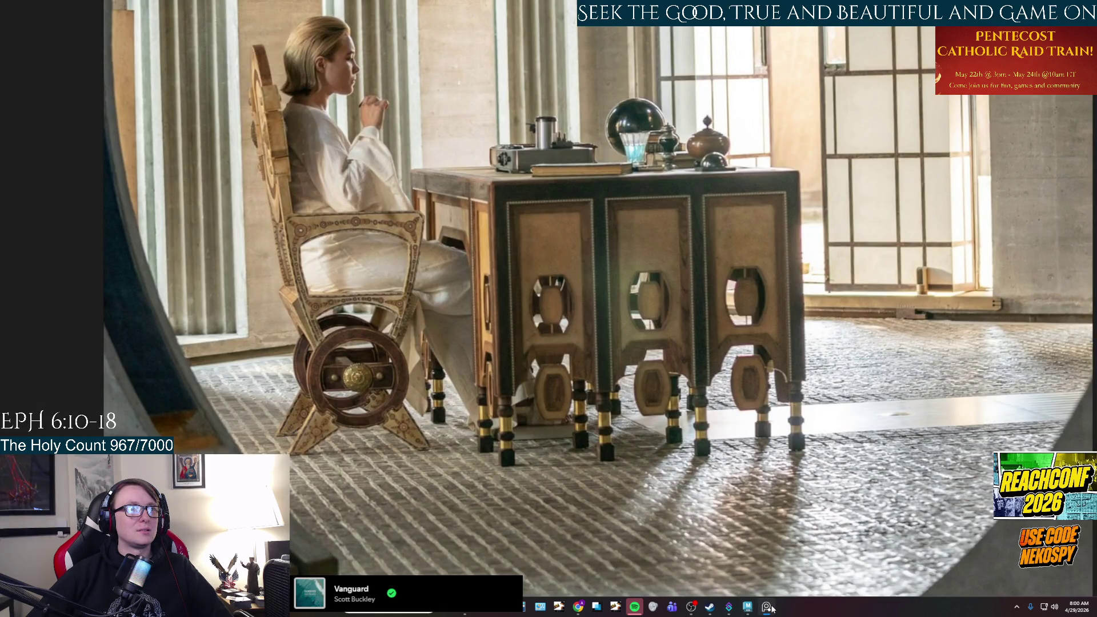
pyautogui.click(770, 608)
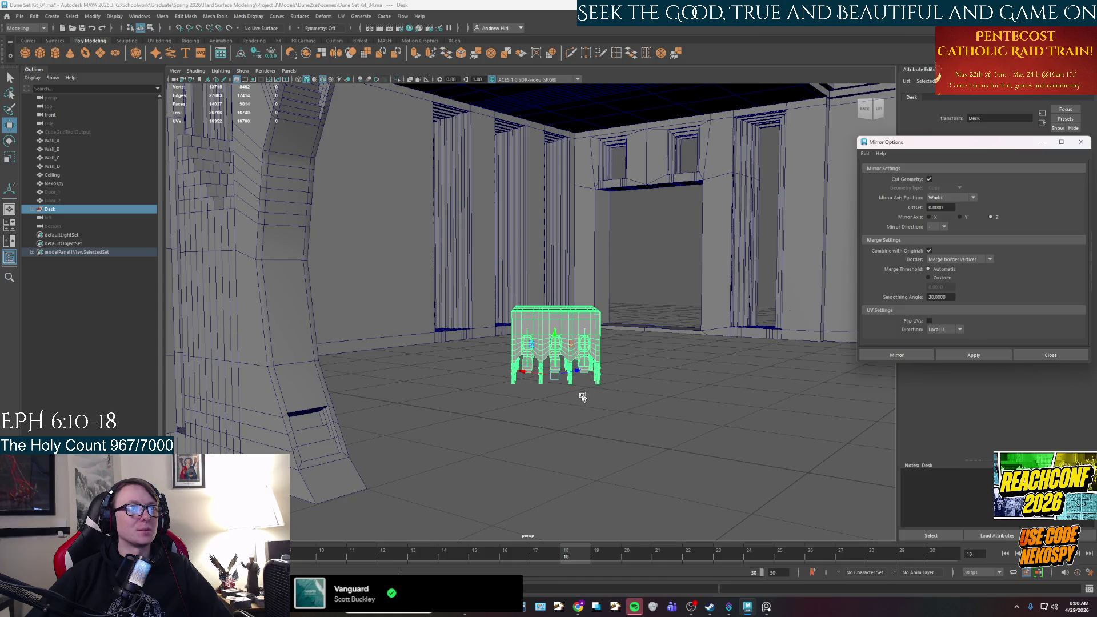
pyautogui.moveTo(570, 404)
pyautogui.keyDown('alt'); pyautogui.mouseDown()
pyautogui.moveTo(578, 412)
pyautogui.moveTo(514, 370)
pyautogui.mouseUp(); pyautogui.keyUp('alt')
# - Scale the desk up uniformly with the Scale tool and frame it in view
pyautogui.press('f')
pyautogui.moveTo(764, 374)
pyautogui.keyDown('alt'); pyautogui.mouseDown()
pyautogui.moveTo(563, 384)
pyautogui.moveTo(751, 405)
pyautogui.mouseUp(); pyautogui.keyUp('alt')
pyautogui.press('r')
pyautogui.moveTo(489, 401); pyautogui.dragTo(530, 387)
pyautogui.scroll(10, 708, 397)
pyautogui.press('f')
# - Orbit and zoom around the enlarged desk to judge its size against the arched opening
pyautogui.moveTo(629, 388)
pyautogui.keyDown('alt'); pyautogui.mouseDown()
pyautogui.moveTo(581, 379)
pyautogui.moveTo(592, 375)
pyautogui.mouseUp(); pyautogui.keyUp('alt')
pyautogui.press('e')
pyautogui.moveTo(729, 444)
pyautogui.keyDown('alt'); pyautogui.mouseDown()
pyautogui.moveTo(717, 445)
pyautogui.moveTo(713, 412)
pyautogui.moveTo(722, 411)
pyautogui.moveTo(704, 389)
pyautogui.moveTo(645, 383)
pyautogui.moveTo(646, 475)
pyautogui.moveTo(629, 430)
pyautogui.moveTo(595, 416)
pyautogui.moveTo(611, 438)
pyautogui.moveTo(610, 402)
pyautogui.moveTo(629, 375)
pyautogui.moveTo(633, 395)
pyautogui.moveTo(766, 372)
pyautogui.mouseUp(); pyautogui.keyUp('alt')
pyautogui.scroll(-5, 635, 447)
pyautogui.scroll(2, 610, 438)
pyautogui.scroll(3, 614, 423)
pyautogui.scroll(-4, 629, 375)
pyautogui.scroll(3, 629, 375)
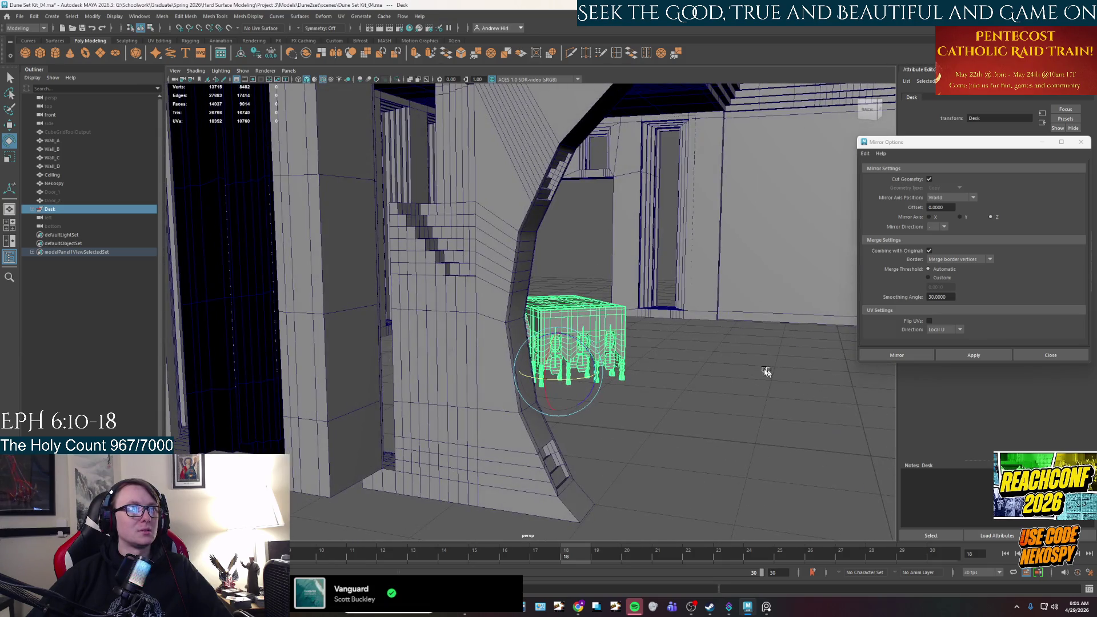
# - Select the tall pillar box in the Outliner and move it beside the desk
pyautogui.click(51, 174)
pyautogui.click(54, 184)
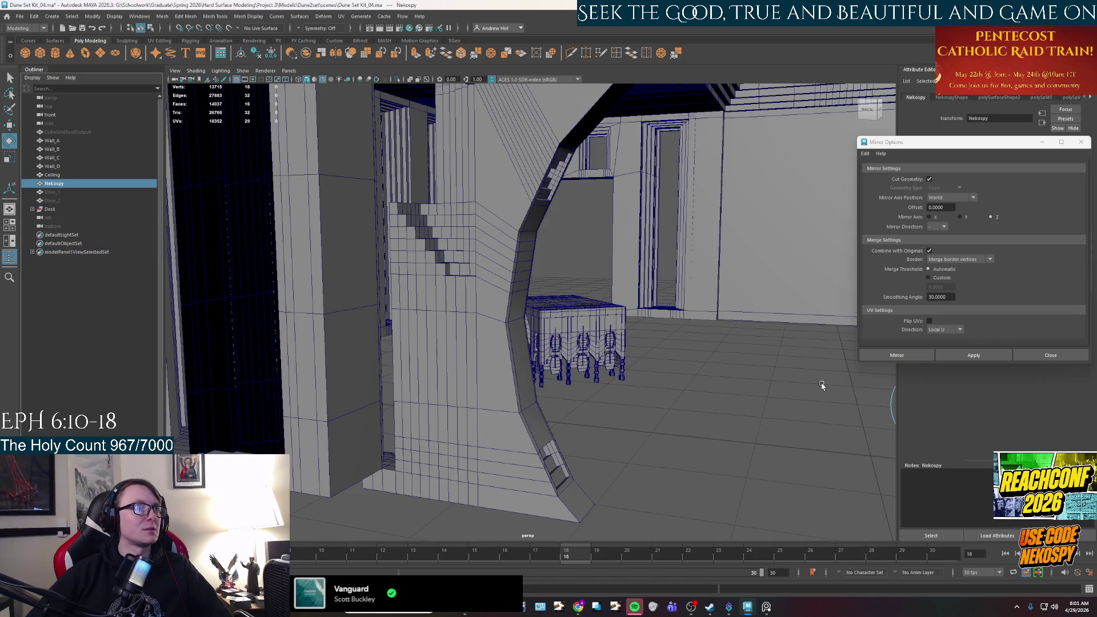
pyautogui.press('f')
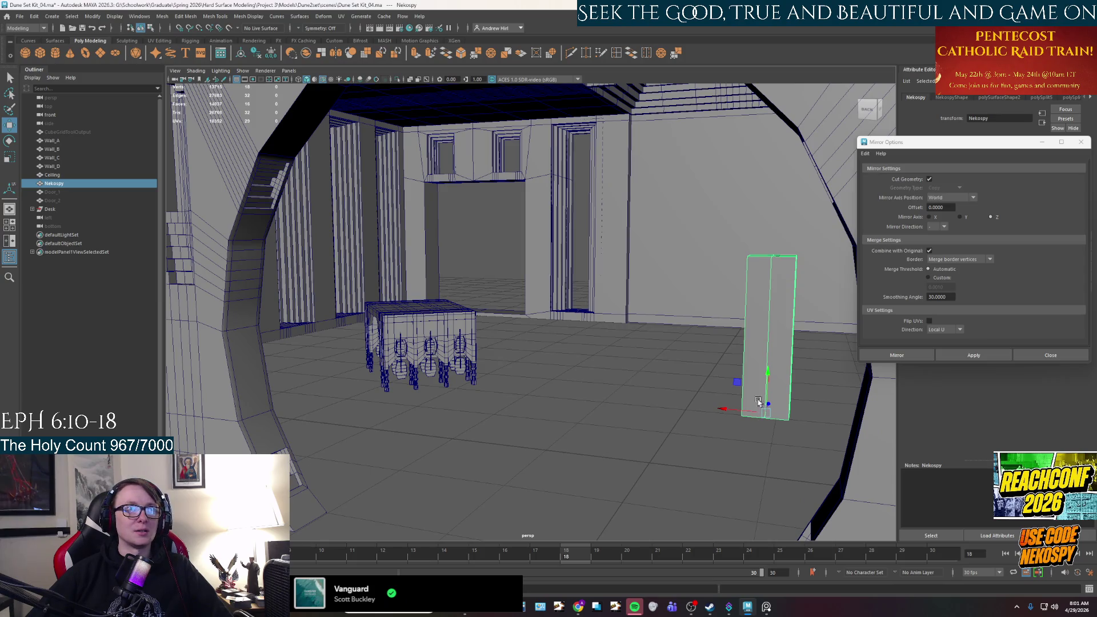
pyautogui.moveTo(746, 403)
pyautogui.keyDown('alt'); pyautogui.mouseDown()
pyautogui.moveTo(735, 411)
pyautogui.moveTo(360, 393)
pyautogui.moveTo(317, 361)
pyautogui.moveTo(343, 387)
pyautogui.moveTo(378, 388)
pyautogui.mouseUp(); pyautogui.keyUp('alt')
pyautogui.press('e')
pyautogui.click(527, 423)
# - Look through the arch at the desk and briefly check it against the reference photo
pyautogui.scroll(5, 528, 423)
pyautogui.moveTo(490, 409)
pyautogui.keyDown('alt'); pyautogui.mouseDown()
pyautogui.moveTo(521, 387)
pyautogui.moveTo(502, 396)
pyautogui.moveTo(534, 398)
pyautogui.moveTo(573, 276)
pyautogui.moveTo(558, 331)
pyautogui.moveTo(543, 325)
pyautogui.moveTo(560, 330)
pyautogui.moveTo(554, 338)
pyautogui.mouseUp(); pyautogui.keyUp('alt')
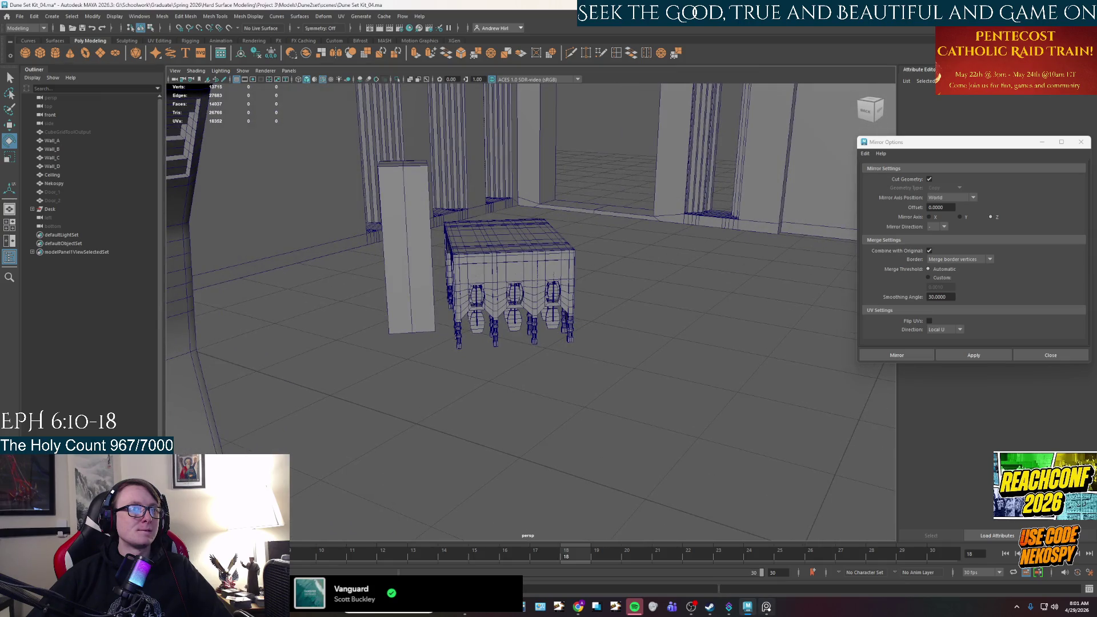
pyautogui.click(766, 608)
pyautogui.click(766, 609)
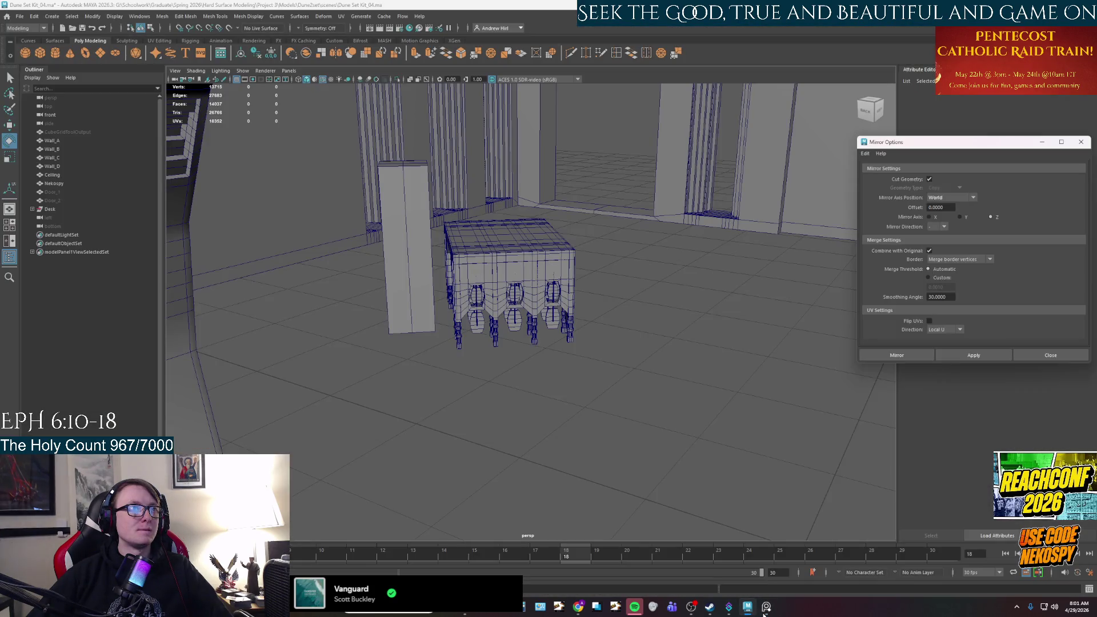
pyautogui.scroll(-10, 674, 431)
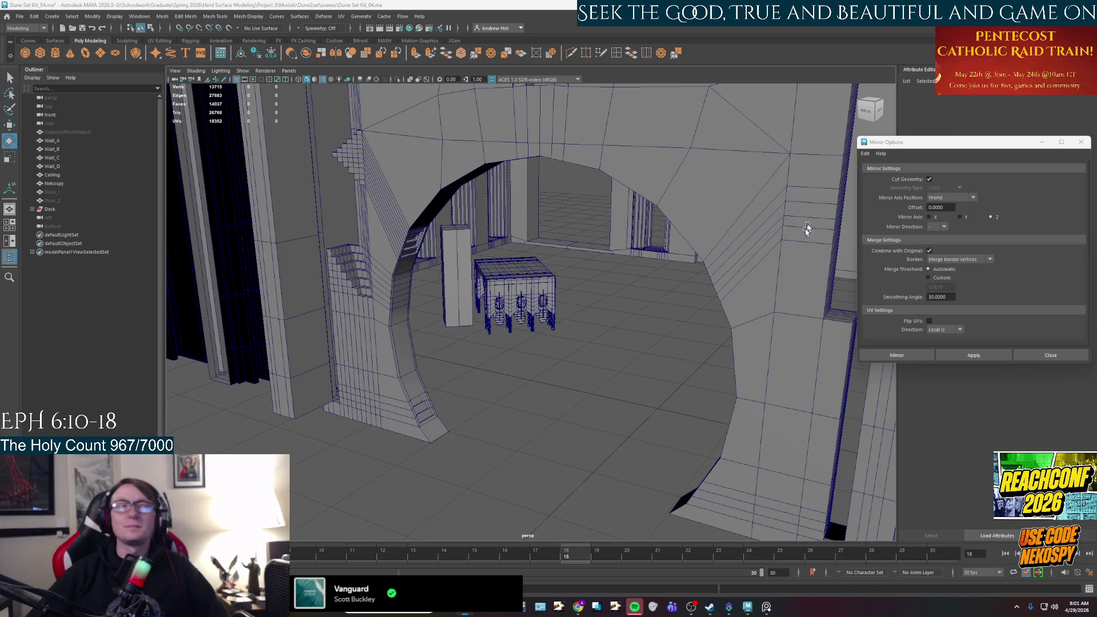
# - Move the tall pillar onto the floor right of the desk and reopen the reference photo
pyautogui.click(468, 288)
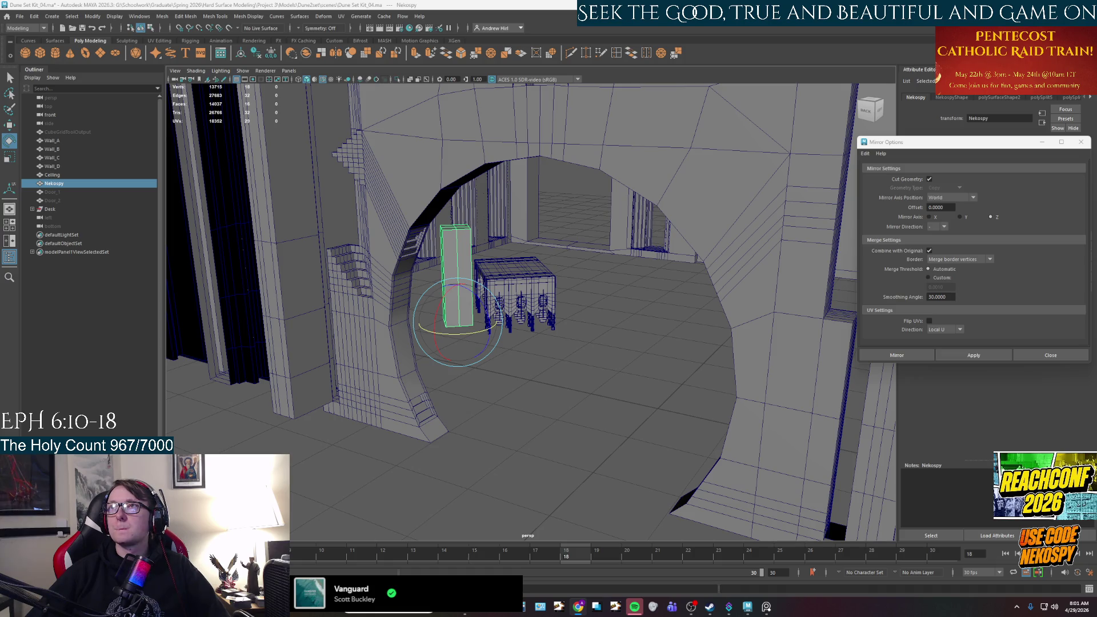
pyautogui.keyDown('alt'); pyautogui.moveTo(750, 293); pyautogui.dragTo(617, 323); pyautogui.keyUp('alt')
pyautogui.press('w')
pyautogui.moveTo(468, 321); pyautogui.dragTo(754, 371)
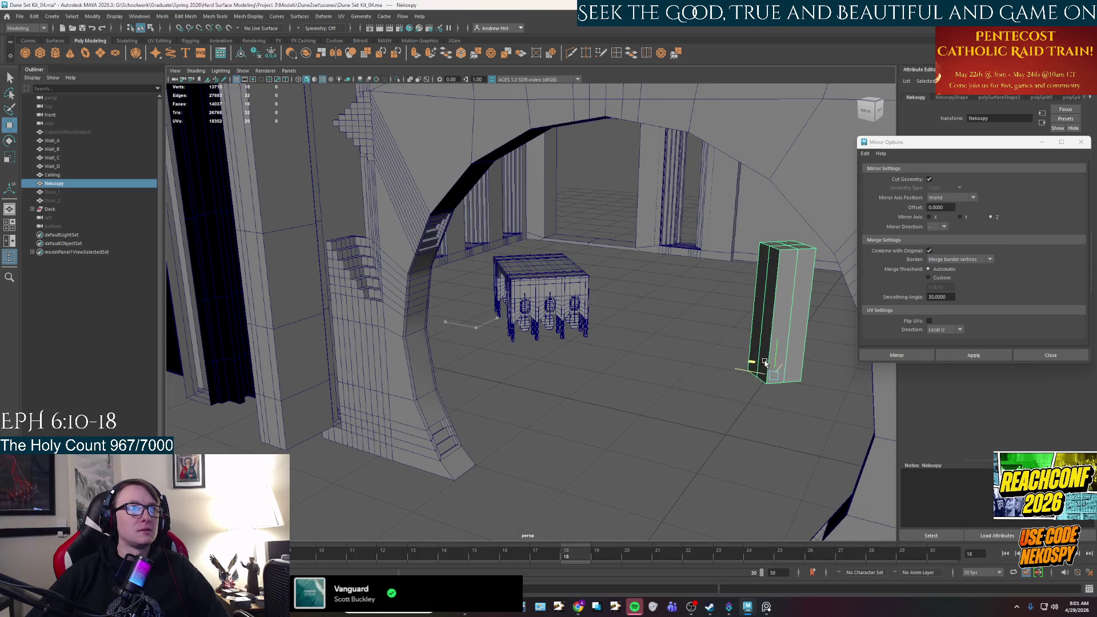
pyautogui.click(567, 385)
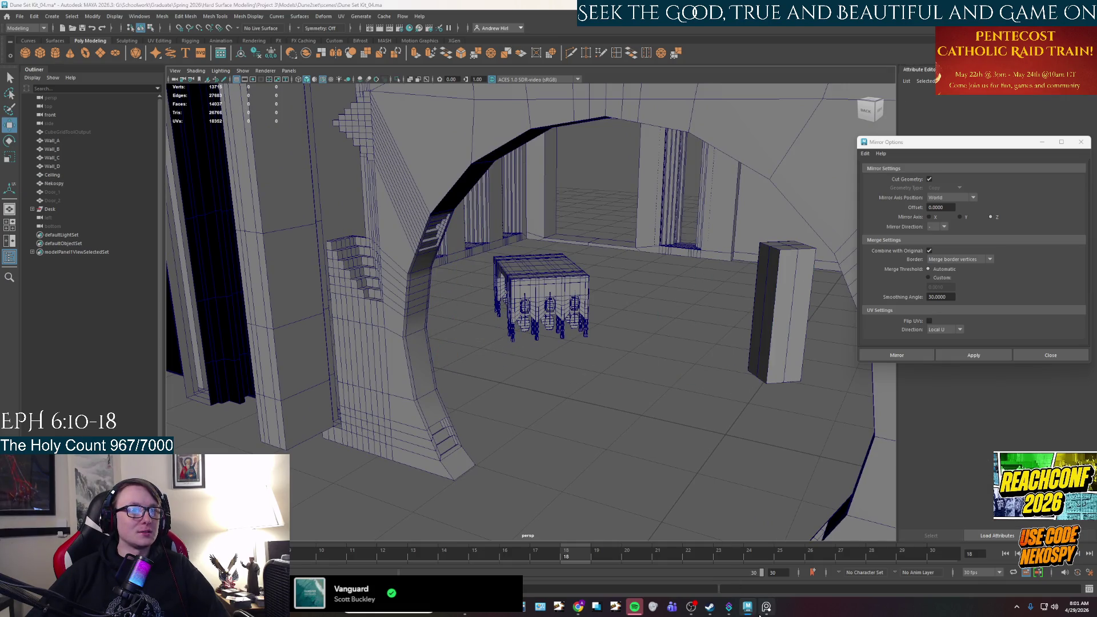
pyautogui.click(766, 606)
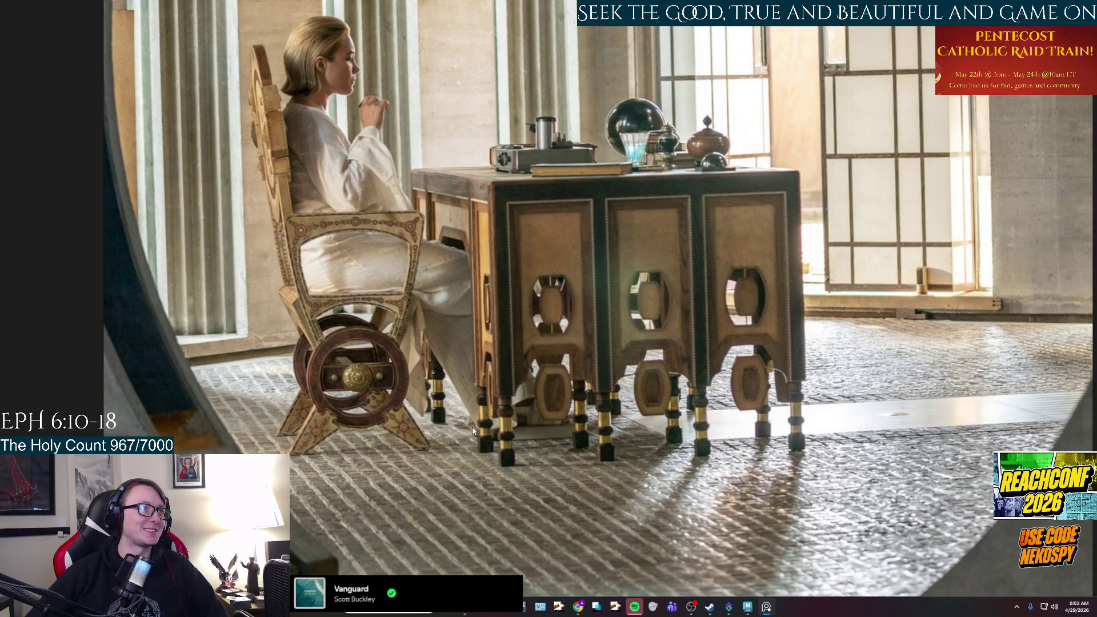
# - Accept Maya's AutoSave prompt and bring the PureRef board back to the front
pyautogui.click(746, 609)
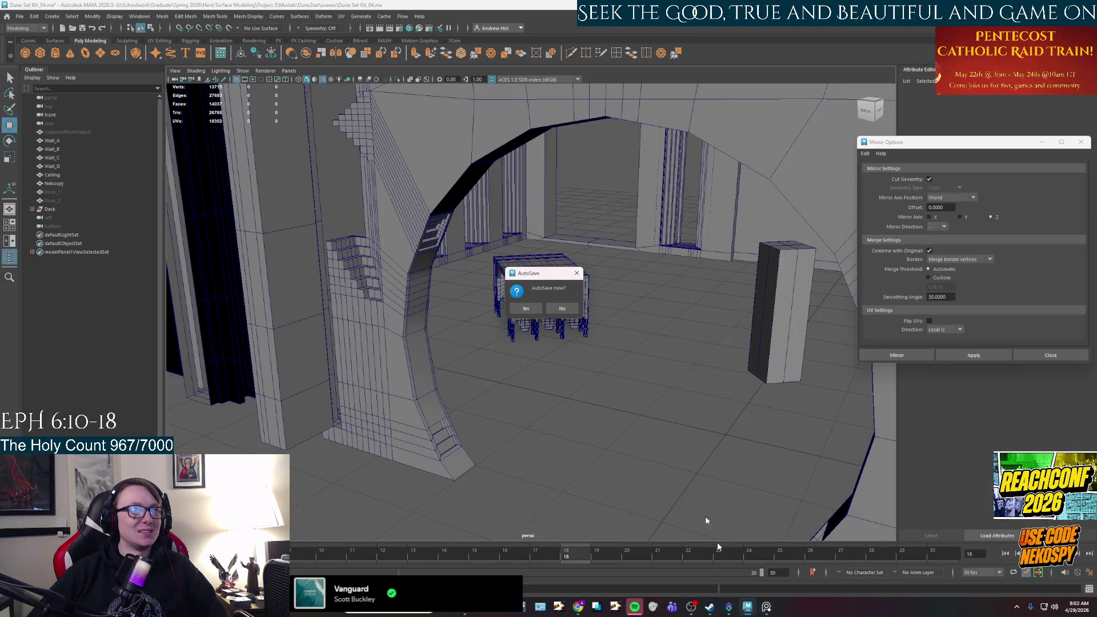
pyautogui.click(526, 309)
pyautogui.click(766, 606)
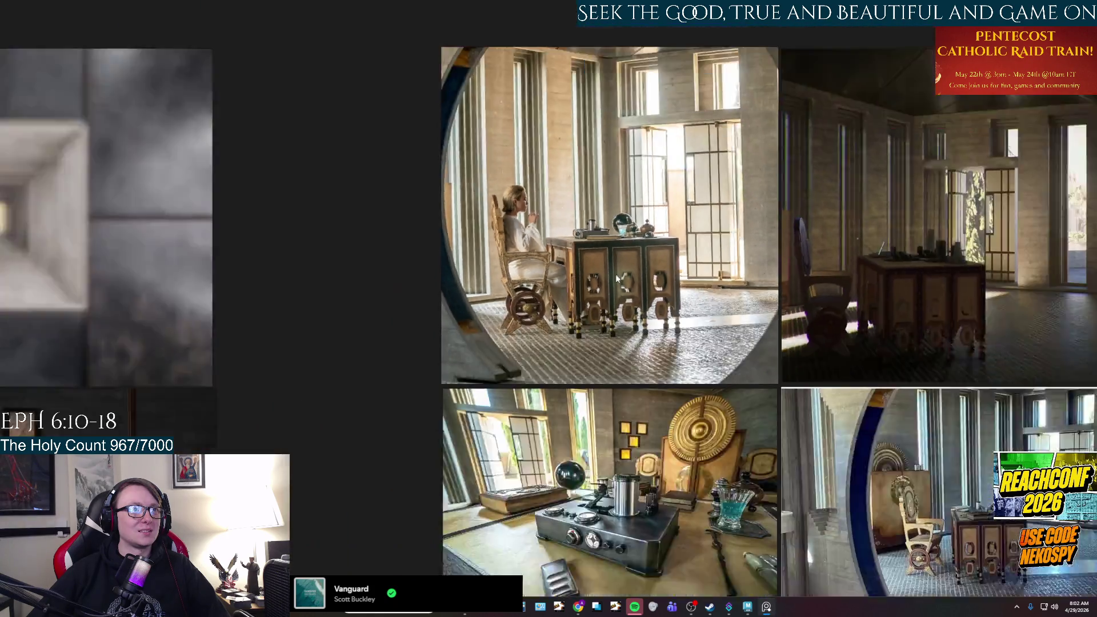
# - Zoom and pan the PureRef board onto the wheeled chair beside the carved desk
pyautogui.scroll(-2, 617, 278)
pyautogui.moveTo(790, 502)
pyautogui.mouseDown(button='middle')
pyautogui.moveTo(594, 403)
pyautogui.moveTo(617, 347)
pyautogui.mouseUp(button='middle')
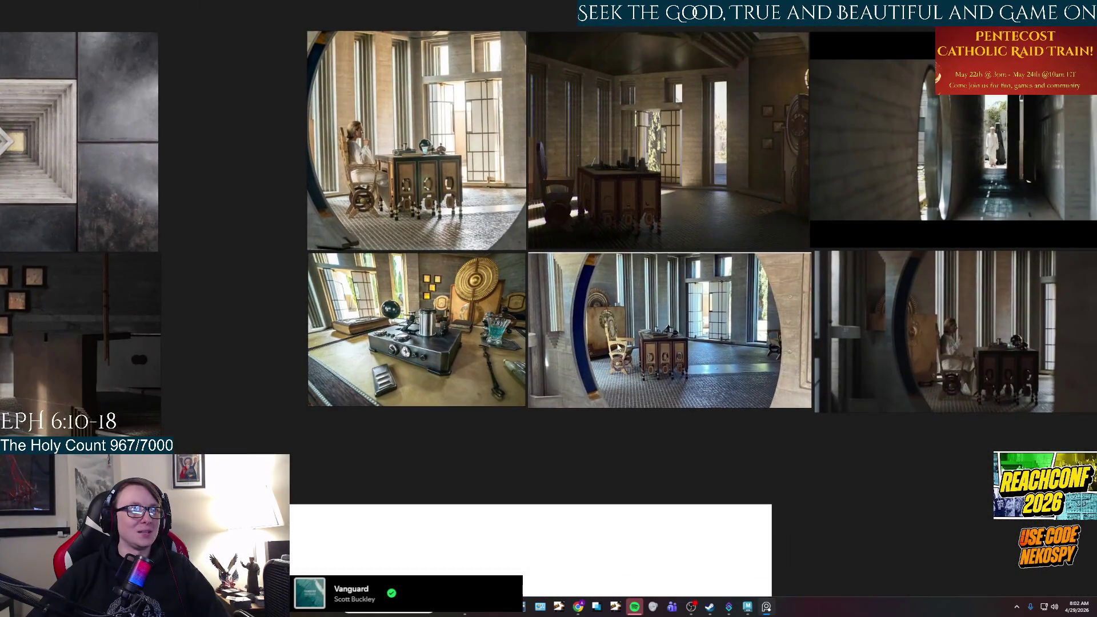
pyautogui.scroll(5, 617, 347)
pyautogui.scroll(-2, 617, 346)
pyautogui.scroll(2, 617, 347)
pyautogui.scroll(-2, 617, 346)
pyautogui.moveTo(685, 412); pyautogui.dragTo(606, 353)
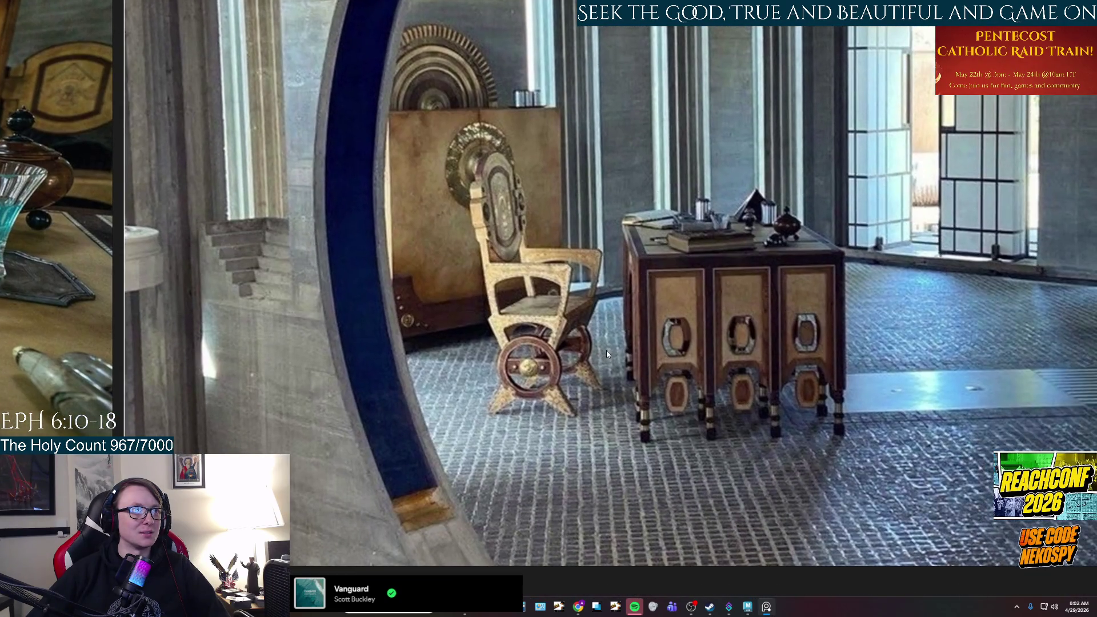
pyautogui.scroll(4, 542, 385)
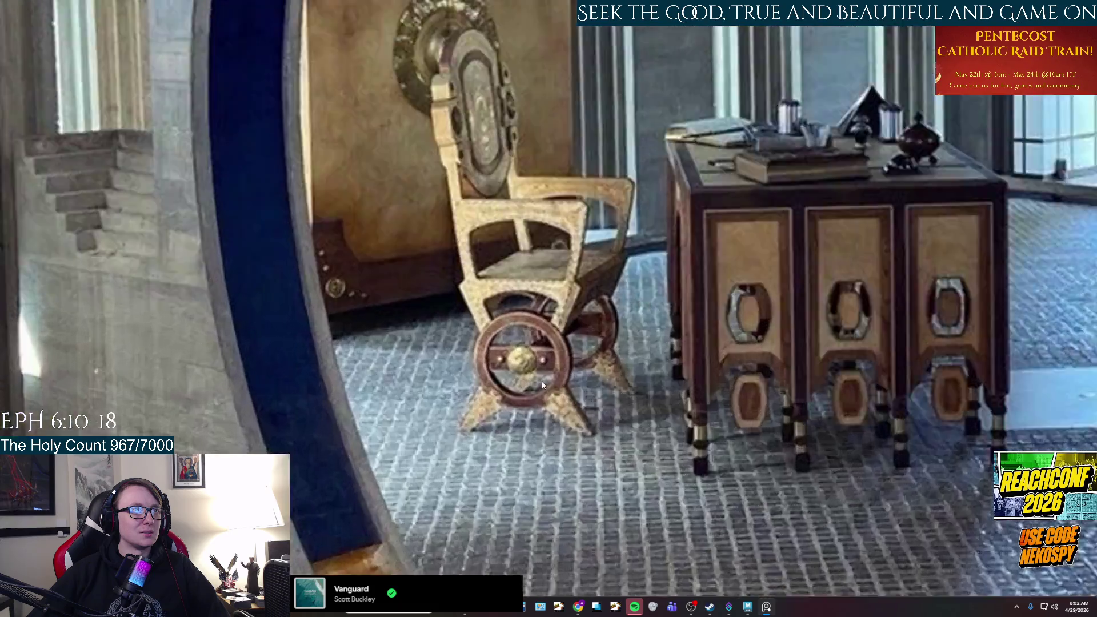
pyautogui.scroll(-3, 542, 385)
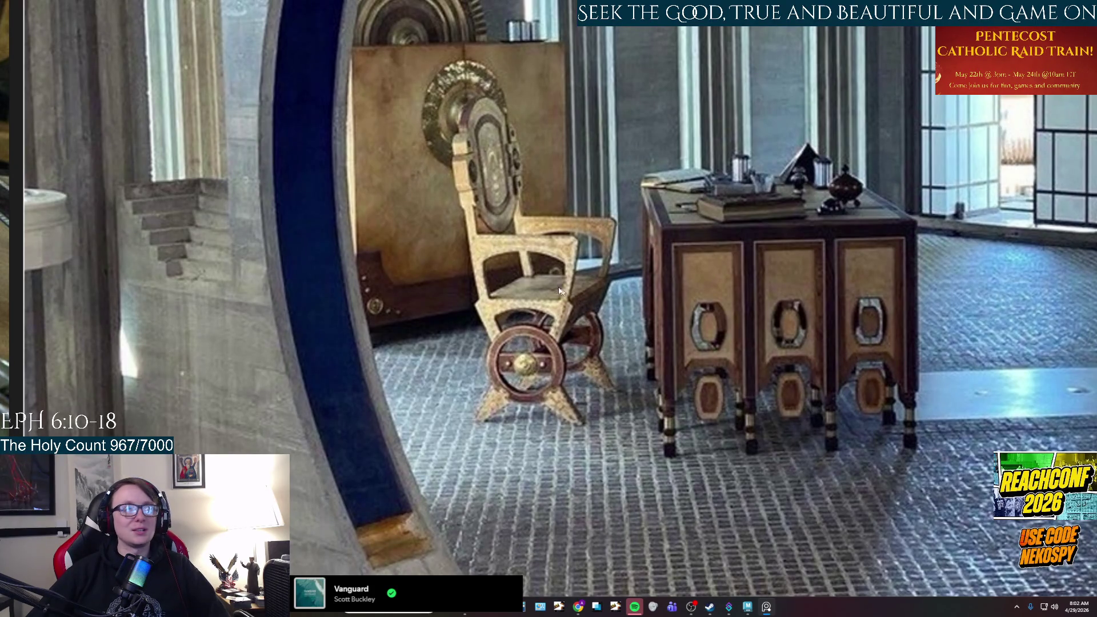
pyautogui.scroll(1, 591, 311)
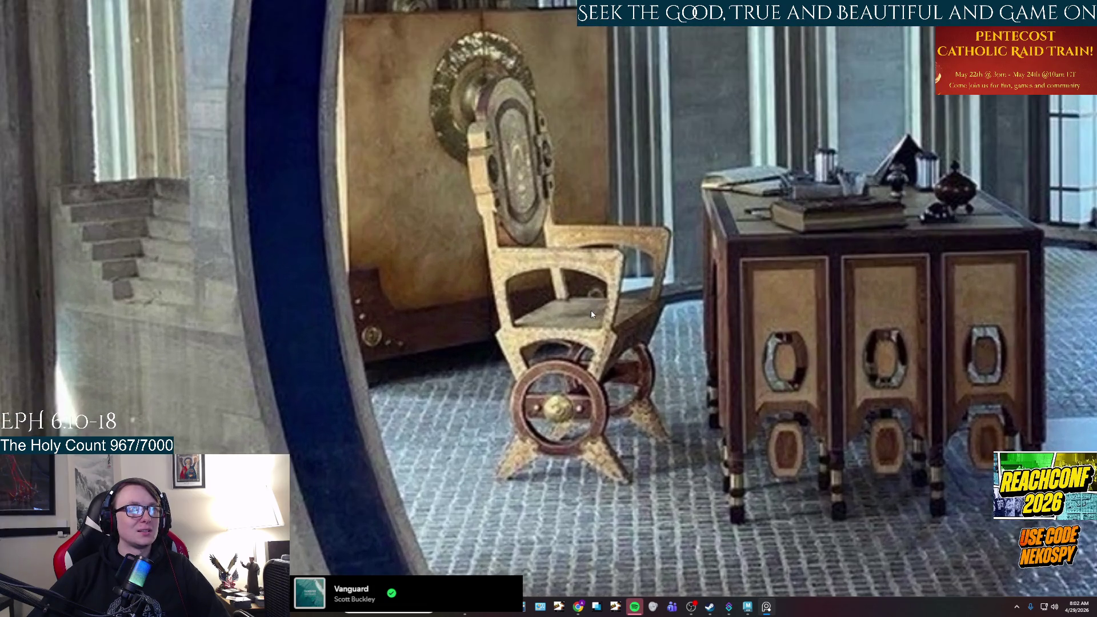
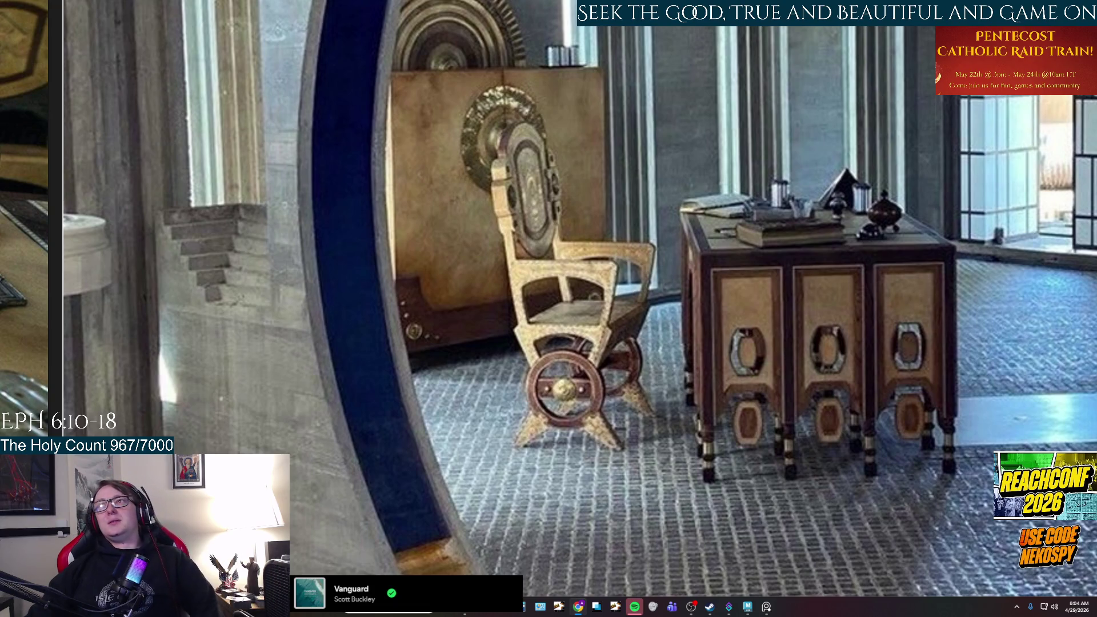
# - Check the full room reference photo, then hide Wall_A through Ceiling in Maya
pyautogui.click(601, 181)
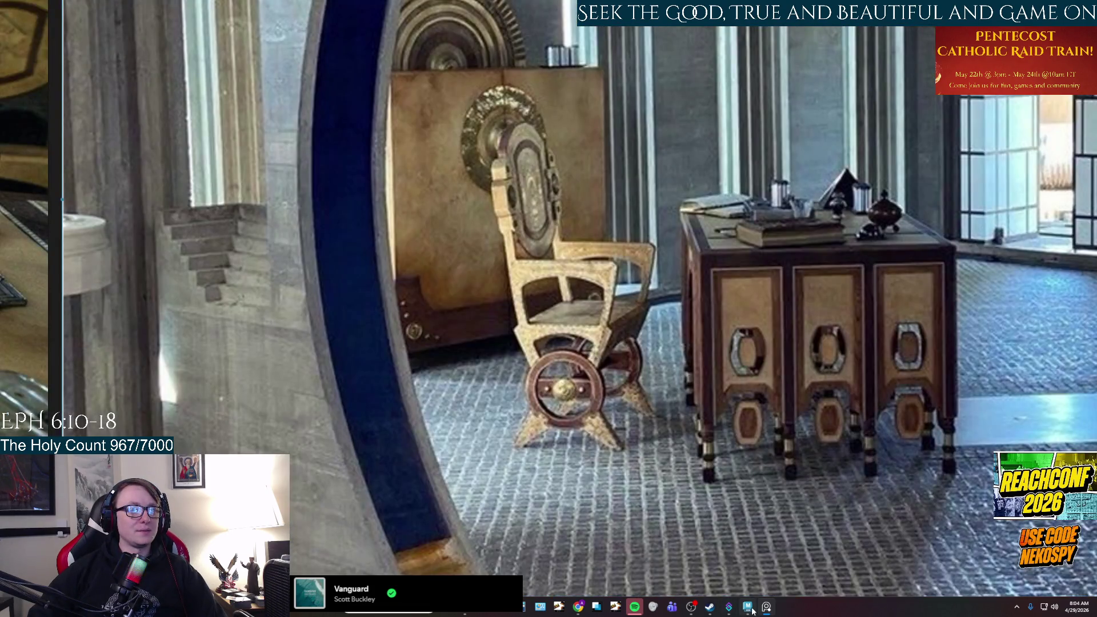
pyautogui.click(749, 607)
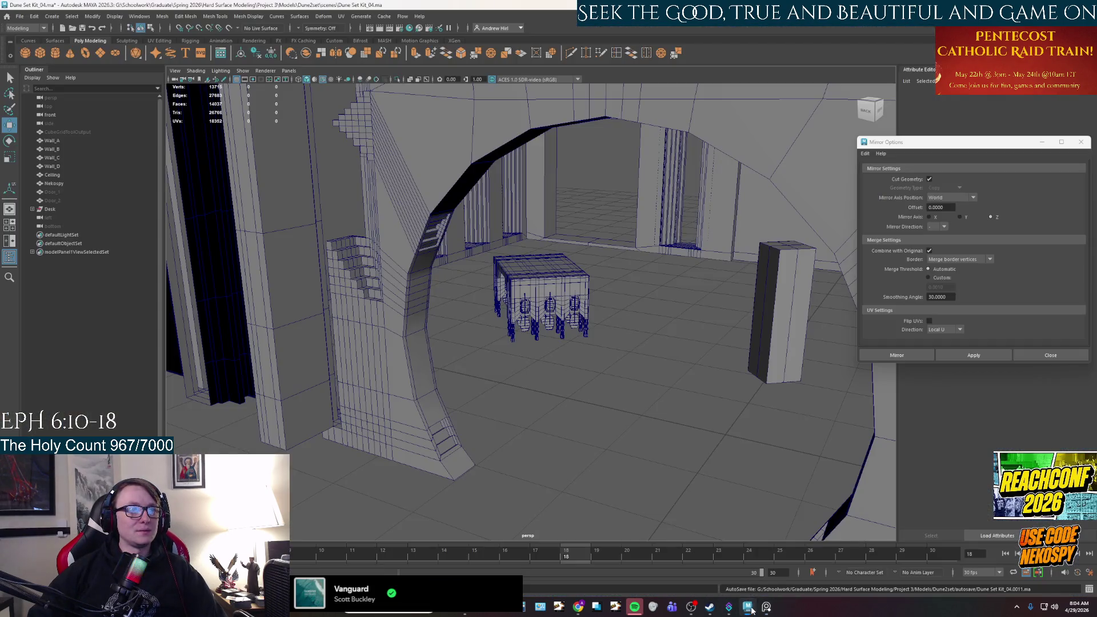
pyautogui.scroll(5, 581, 368)
pyautogui.scroll(-4, 596, 258)
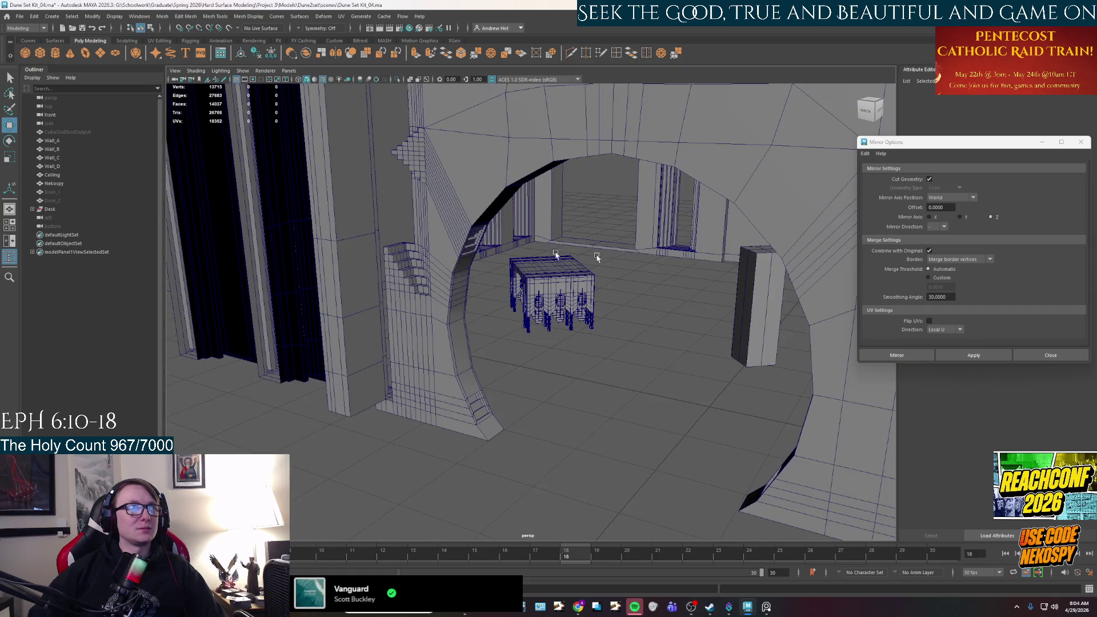
pyautogui.moveTo(54, 141); pyautogui.dragTo(64, 178)
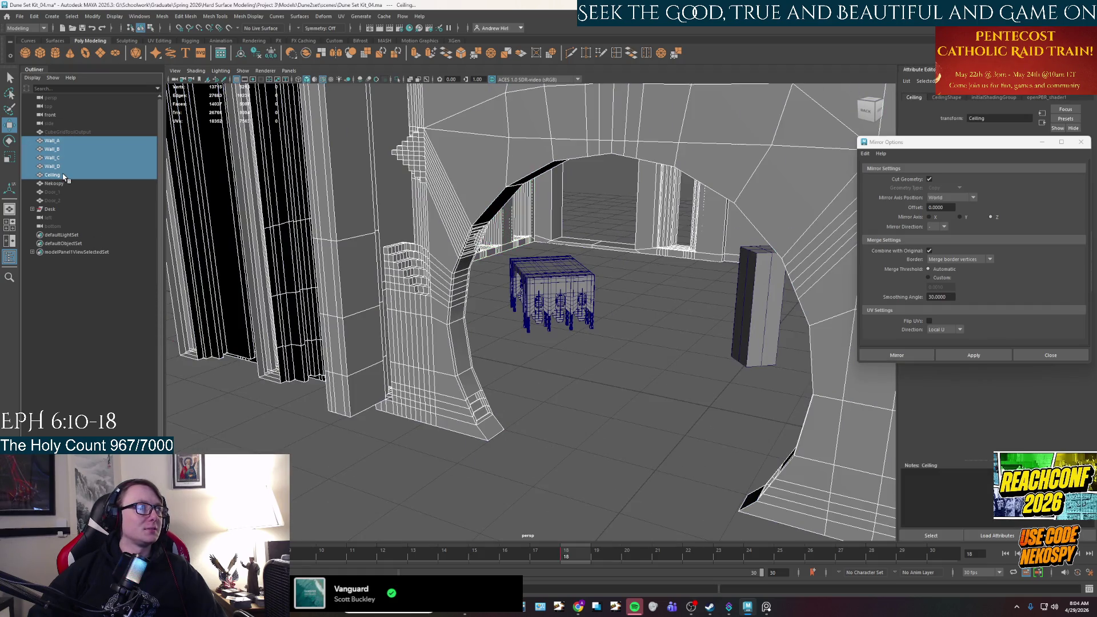
pyautogui.hotkey('ctrl', 'h')
# - Add a new polygon cube, pCube1, beside the desk
pyautogui.moveTo(435, 362)
pyautogui.keyDown('alt'); pyautogui.mouseDown()
pyautogui.moveTo(588, 386)
pyautogui.moveTo(592, 404)
pyautogui.moveTo(619, 410)
pyautogui.moveTo(666, 406)
pyautogui.moveTo(354, 421)
pyautogui.moveTo(435, 368)
pyautogui.moveTo(548, 360)
pyautogui.moveTo(714, 314)
pyautogui.mouseUp(); pyautogui.keyUp('alt')
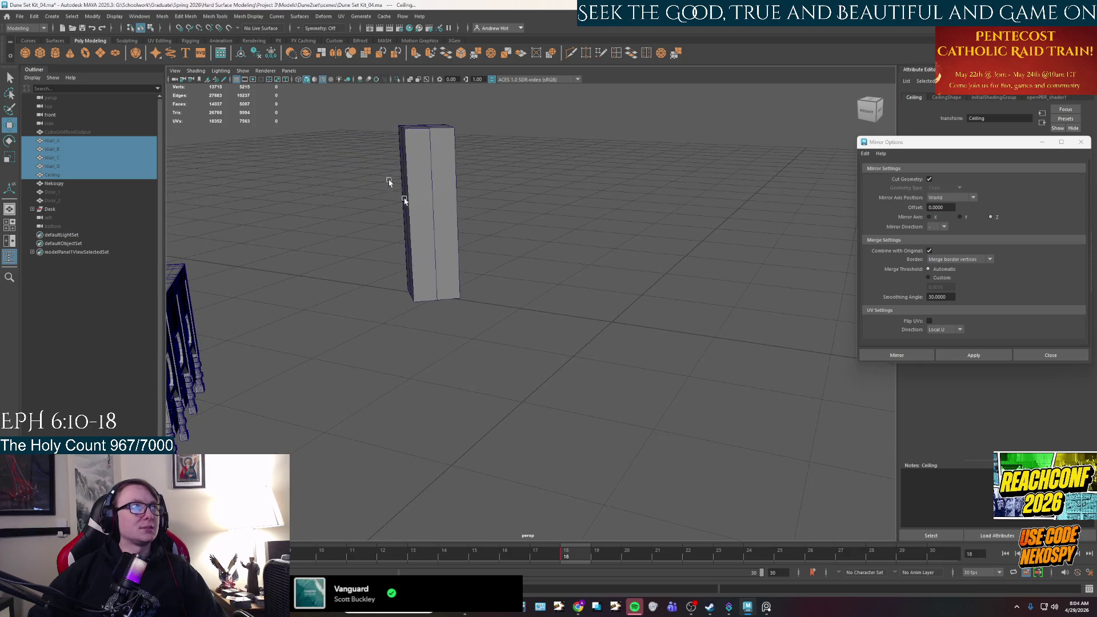
pyautogui.click(38, 59)
pyautogui.moveTo(611, 297)
pyautogui.mouseDown()
pyautogui.moveTo(612, 252)
pyautogui.moveTo(605, 343)
pyautogui.moveTo(710, 245)
pyautogui.moveTo(676, 260)
pyautogui.mouseUp()
# - Frame pCube1, look around the other models, and close the Mirror Options window
pyautogui.press('f')
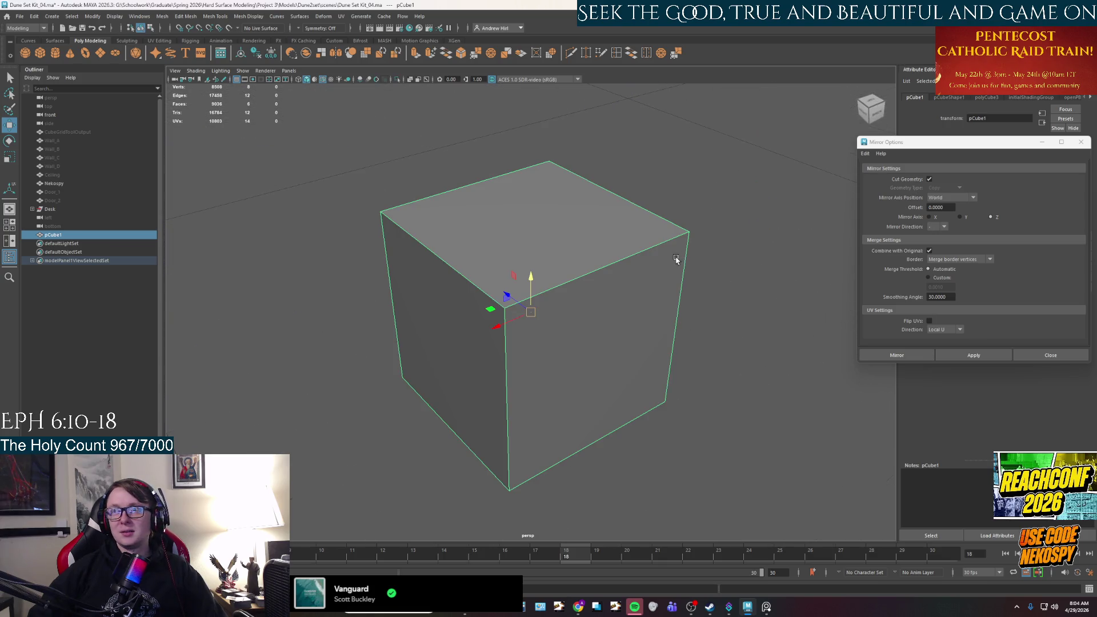
pyautogui.scroll(-3, 675, 322)
pyautogui.keyDown('alt'); pyautogui.moveTo(668, 336); pyautogui.dragTo(661, 319); pyautogui.keyUp('alt')
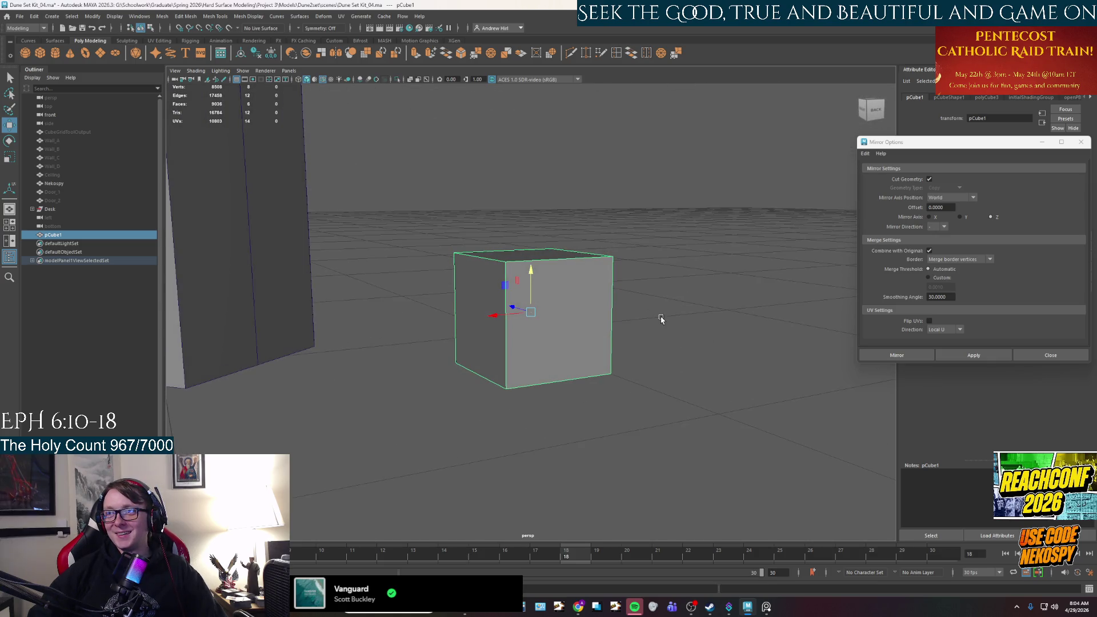
pyautogui.scroll(-2, 661, 319)
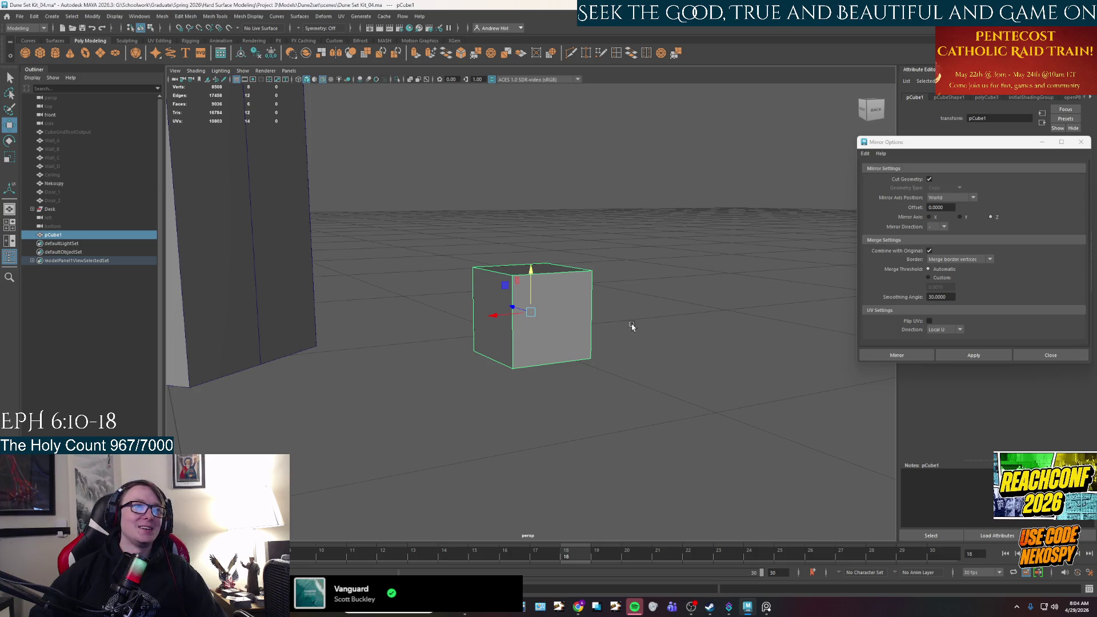
pyautogui.scroll(-6, 633, 330)
pyautogui.moveTo(619, 332)
pyautogui.keyDown('alt'); pyautogui.mouseDown()
pyautogui.moveTo(577, 348)
pyautogui.moveTo(531, 342)
pyautogui.moveTo(509, 372)
pyautogui.moveTo(571, 443)
pyautogui.mouseUp(); pyautogui.keyUp('alt')
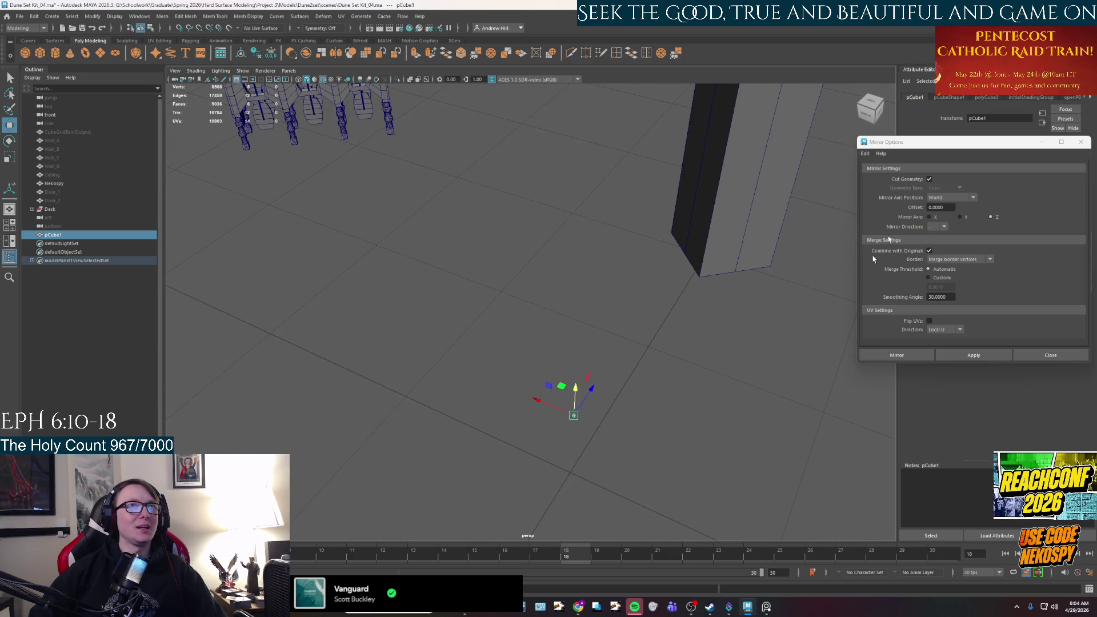
pyautogui.moveTo(915, 141)
pyautogui.mouseDown()
pyautogui.moveTo(830, 115)
pyautogui.moveTo(791, 118)
pyautogui.mouseUp()
pyautogui.click(953, 117)
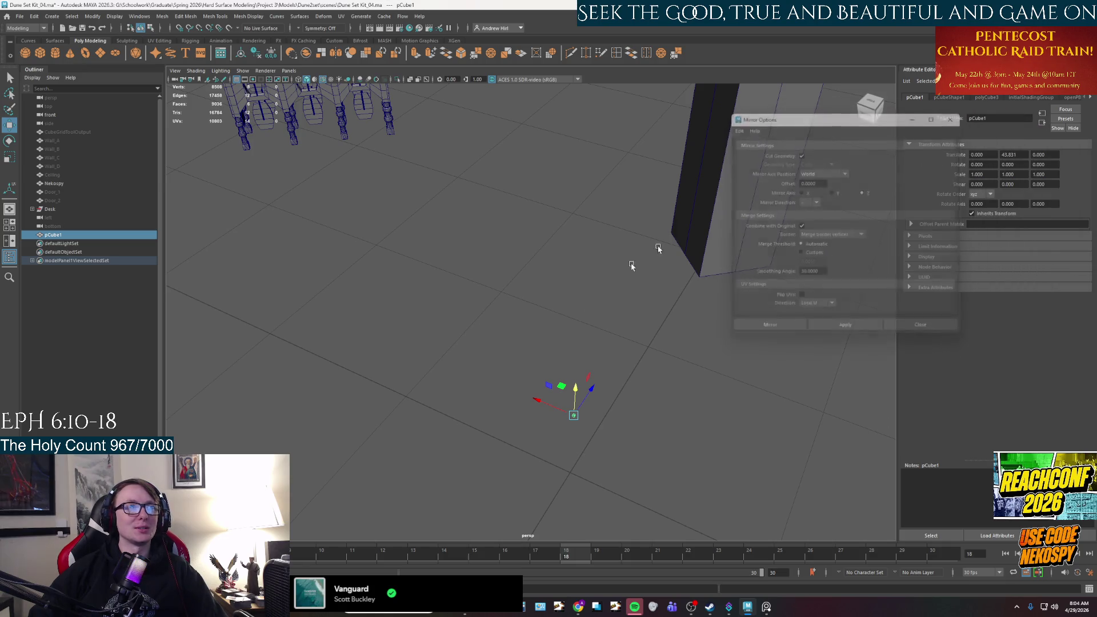
pyautogui.keyDown('alt'); pyautogui.moveTo(632, 252); pyautogui.dragTo(573, 253); pyautogui.keyUp('alt')
# - Scale pCube1 uniformly to 29.5
pyautogui.press('r')
pyautogui.moveTo(564, 335); pyautogui.dragTo(614, 311)
pyautogui.press('w')
pyautogui.scroll(-5, 614, 311)
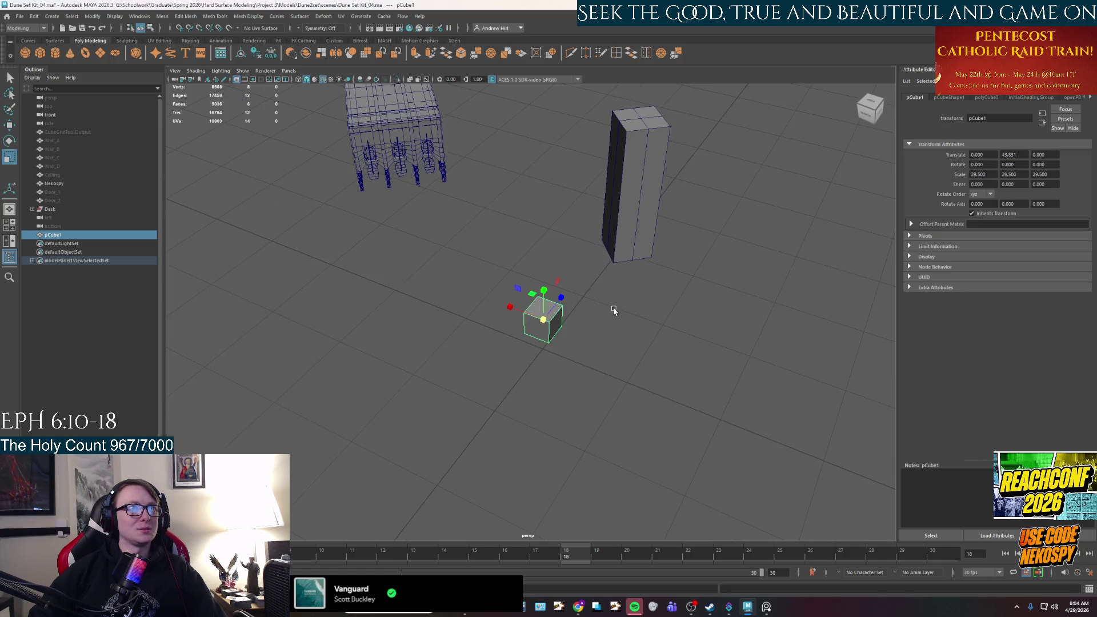
# - Move the Nekospy column onto the cube and turn it about 90 degrees
pyautogui.click(628, 229)
pyautogui.rightClick(650, 220)
pyautogui.moveTo(650, 220); pyautogui.dragTo(540, 365)
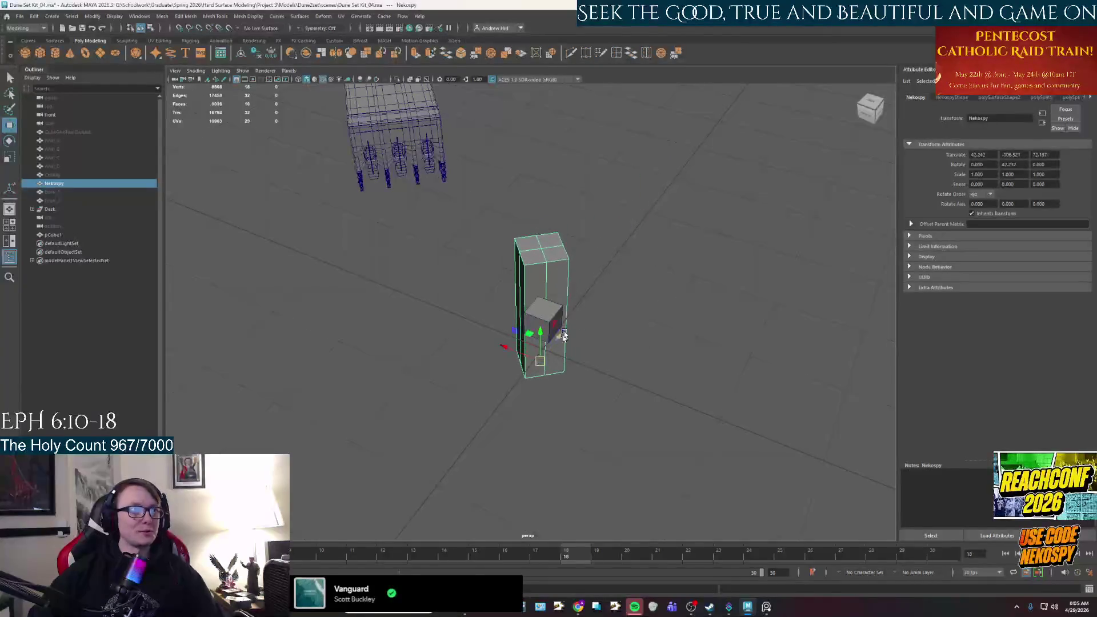
pyautogui.hotkey('ctrl', 'z')
pyautogui.moveTo(622, 229)
pyautogui.mouseDown()
pyautogui.moveTo(542, 342)
pyautogui.moveTo(532, 329)
pyautogui.mouseUp()
pyautogui.press('e')
pyautogui.moveTo(542, 372); pyautogui.dragTo(567, 375)
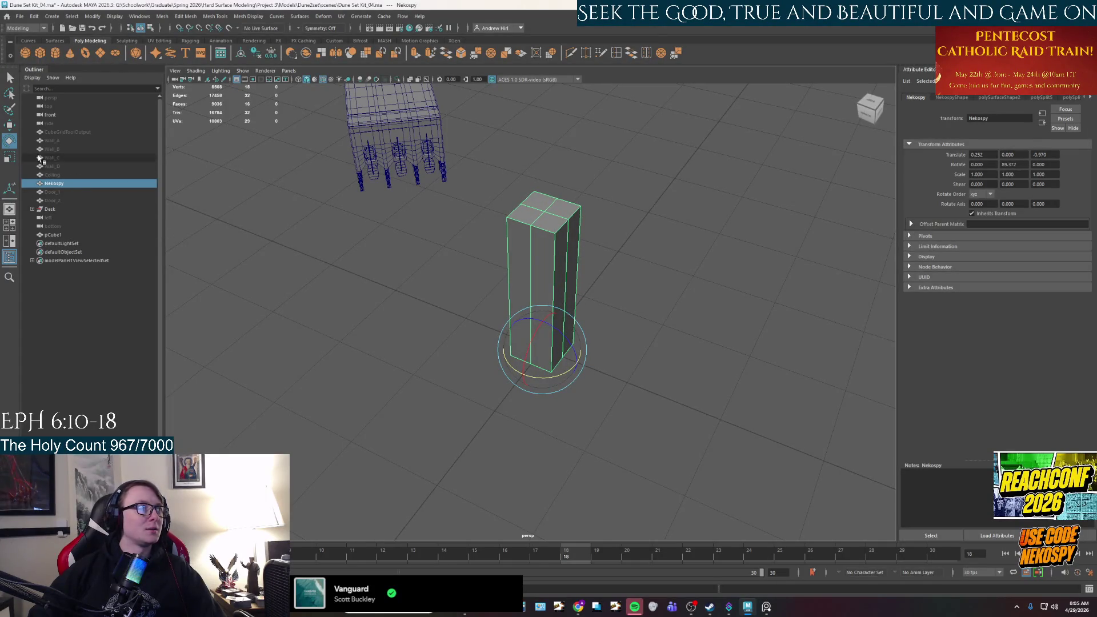
# - Scale pCube1 up uniformly to about 57
pyautogui.click(53, 234)
pyautogui.press('r')
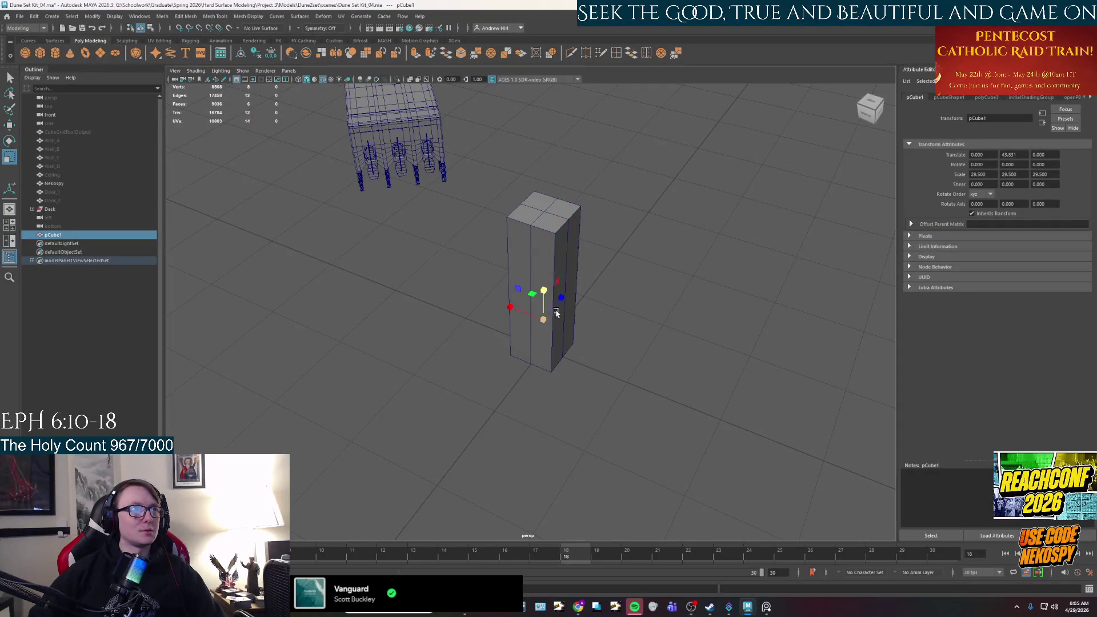
pyautogui.moveTo(545, 323)
pyautogui.mouseDown()
pyautogui.moveTo(569, 324)
pyautogui.moveTo(548, 317)
pyautogui.moveTo(571, 342)
pyautogui.mouseUp()
# - Place the cube beside the desk at X 472 / Z 199.6, rotated about 45° in Y
pyautogui.press('w')
pyautogui.scroll(-5, 541, 318)
pyautogui.keyDown('alt'); pyautogui.moveTo(511, 263); pyautogui.dragTo(607, 311, button='middle'); pyautogui.keyUp('alt')
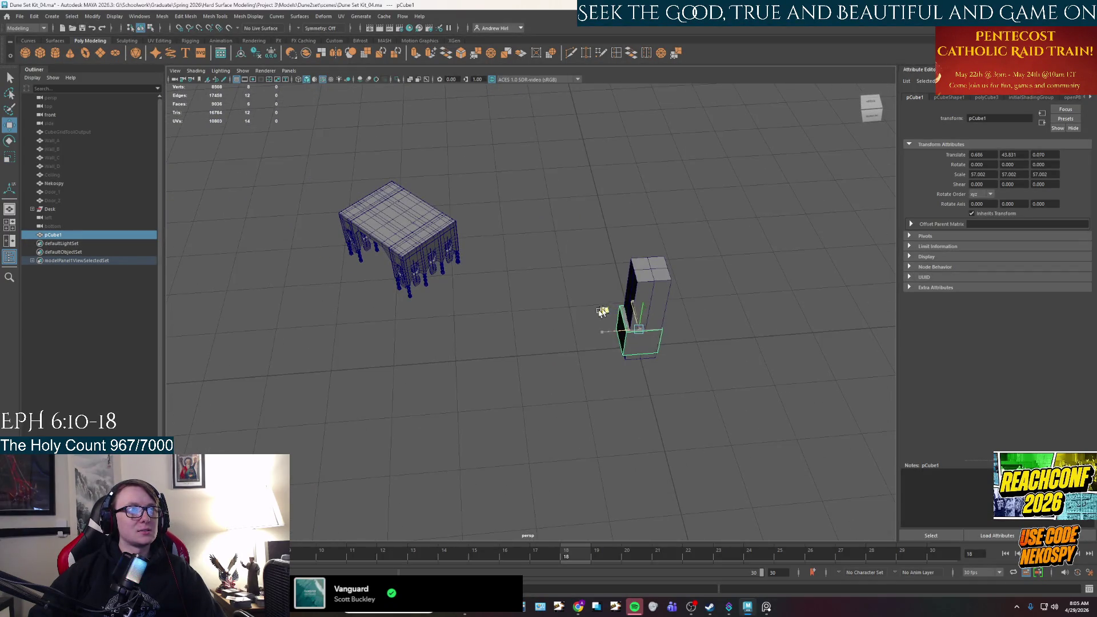
pyautogui.moveTo(602, 311)
pyautogui.mouseDown()
pyautogui.moveTo(318, 260)
pyautogui.moveTo(326, 245)
pyautogui.mouseUp()
pyautogui.press('e')
pyautogui.moveTo(362, 285); pyautogui.dragTo(390, 282)
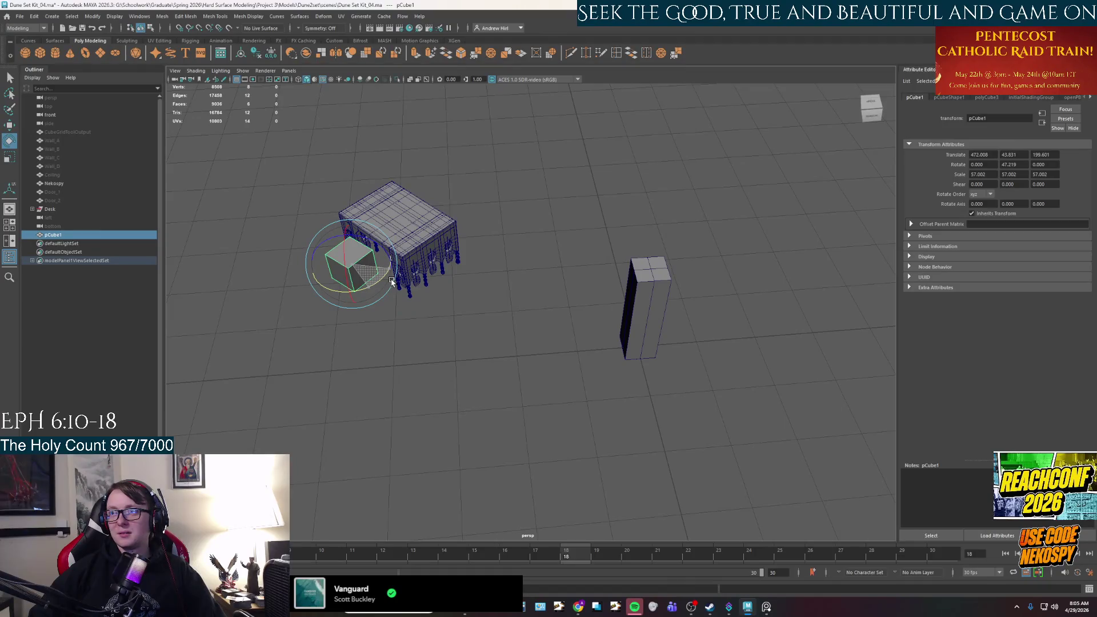
pyautogui.moveTo(392, 281)
pyautogui.keyDown('alt'); pyautogui.mouseDown()
pyautogui.moveTo(375, 313)
pyautogui.moveTo(400, 338)
pyautogui.moveTo(426, 319)
pyautogui.moveTo(436, 341)
pyautogui.mouseUp(); pyautogui.keyUp('alt')
pyautogui.scroll(5, 415, 334)
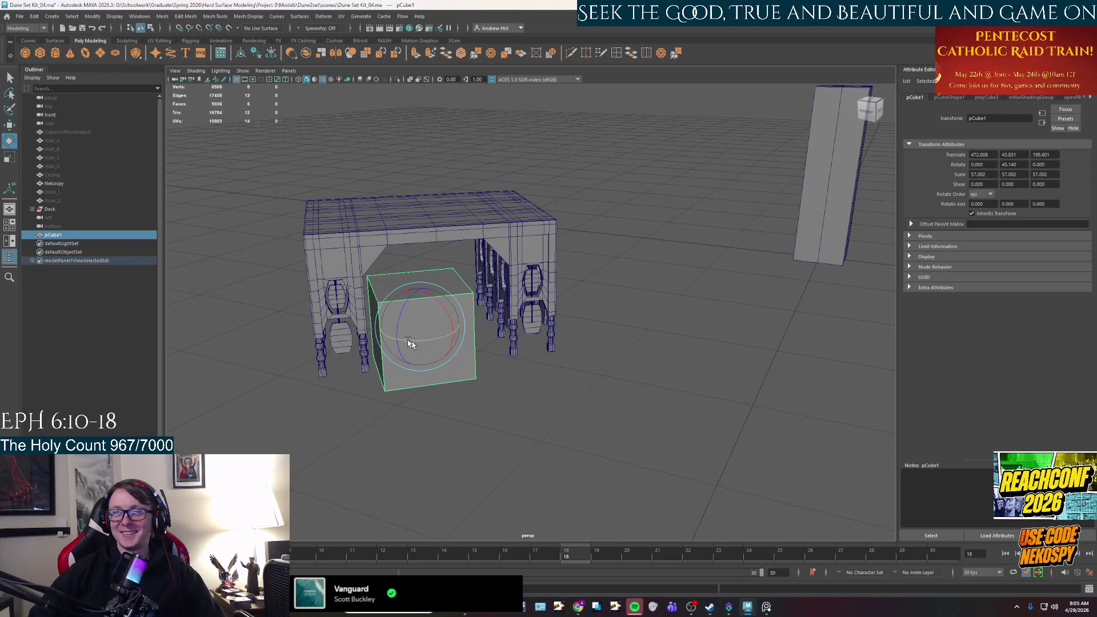
# - Squash pCube1 vertically into a thin slab and tuck it beside the desk
pyautogui.press('r')
pyautogui.moveTo(419, 290)
pyautogui.mouseDown()
pyautogui.moveTo(418, 313)
pyautogui.moveTo(466, 382)
pyautogui.moveTo(443, 369)
pyautogui.moveTo(433, 380)
pyautogui.moveTo(405, 350)
pyautogui.moveTo(446, 360)
pyautogui.mouseUp()
pyautogui.press('w')
pyautogui.press('e')
pyautogui.press('w')
pyautogui.moveTo(500, 305); pyautogui.dragTo(497, 329)
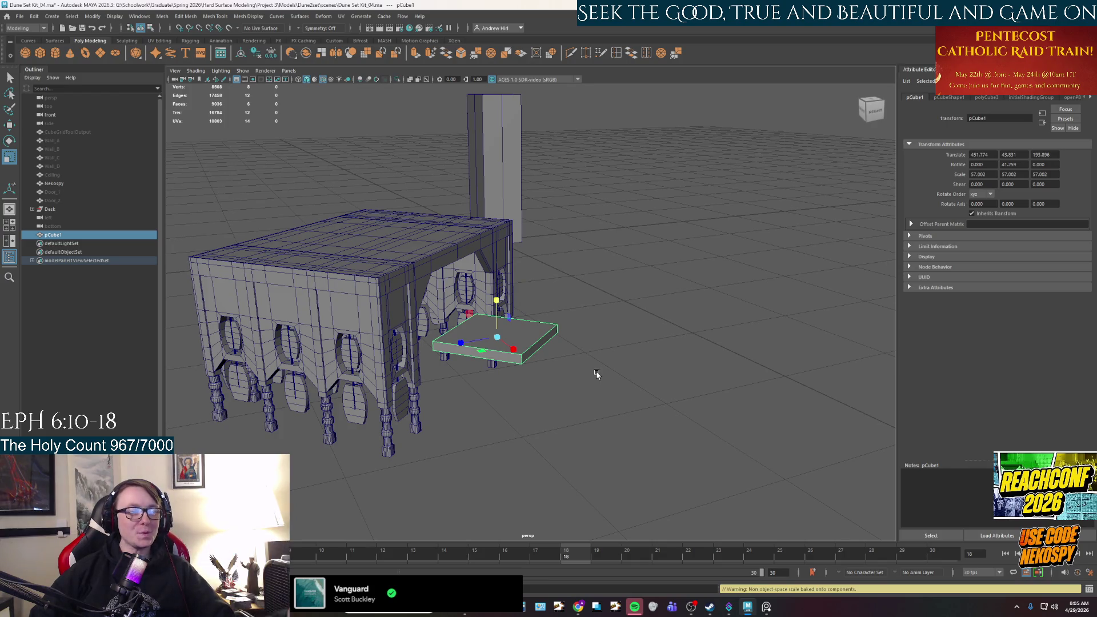
pyautogui.moveTo(628, 324)
pyautogui.keyDown('alt'); pyautogui.mouseDown()
pyautogui.moveTo(552, 350)
pyautogui.moveTo(394, 341)
pyautogui.moveTo(504, 397)
pyautogui.moveTo(598, 409)
pyautogui.moveTo(622, 320)
pyautogui.moveTo(531, 343)
pyautogui.mouseUp(); pyautogui.keyUp('alt')
pyautogui.press('w')
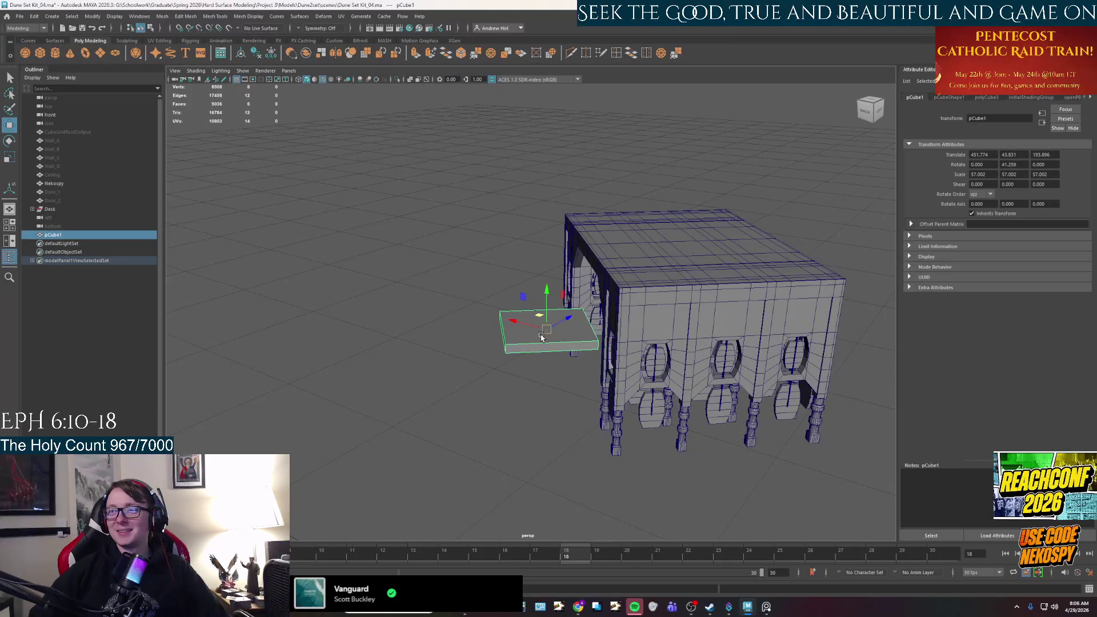
# - Compare the slab with the chair reference photo in PureRef
pyautogui.keyDown('alt'); pyautogui.moveTo(523, 341); pyautogui.dragTo(590, 372); pyautogui.keyUp('alt')
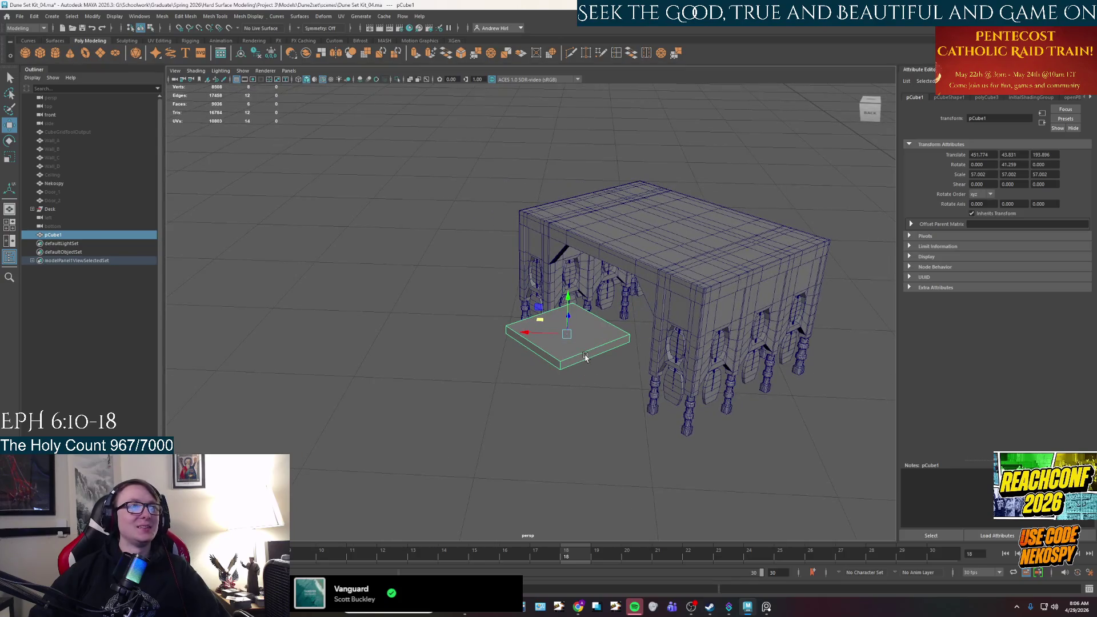
pyautogui.click(766, 608)
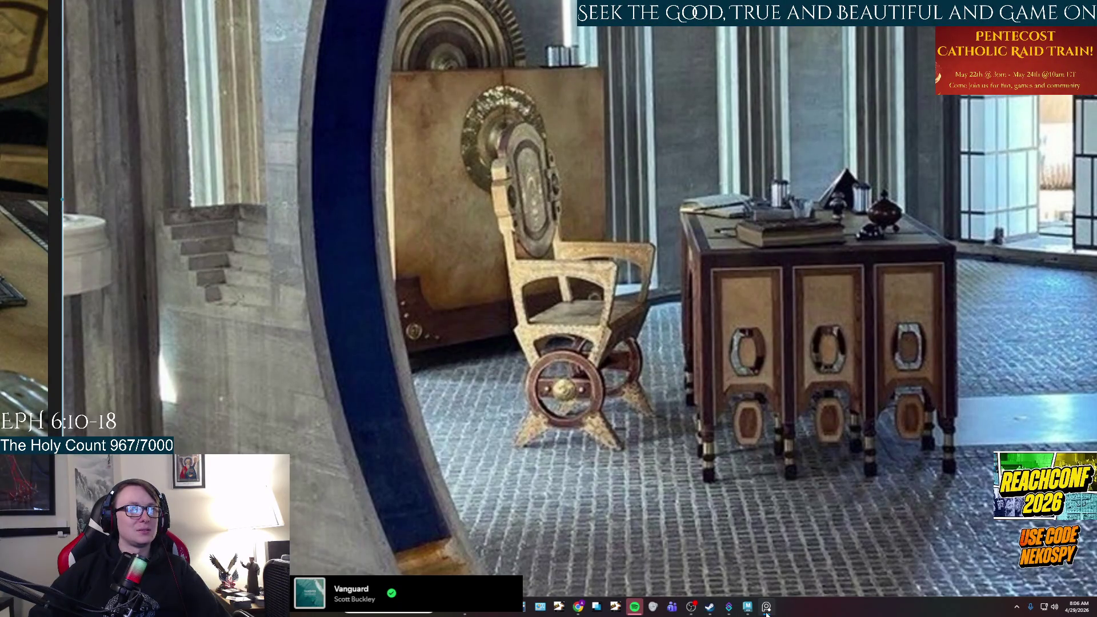
pyautogui.click(766, 607)
pyautogui.keyDown('alt'); pyautogui.moveTo(695, 526); pyautogui.dragTo(547, 354); pyautogui.keyUp('alt')
pyautogui.rightClick(537, 352)
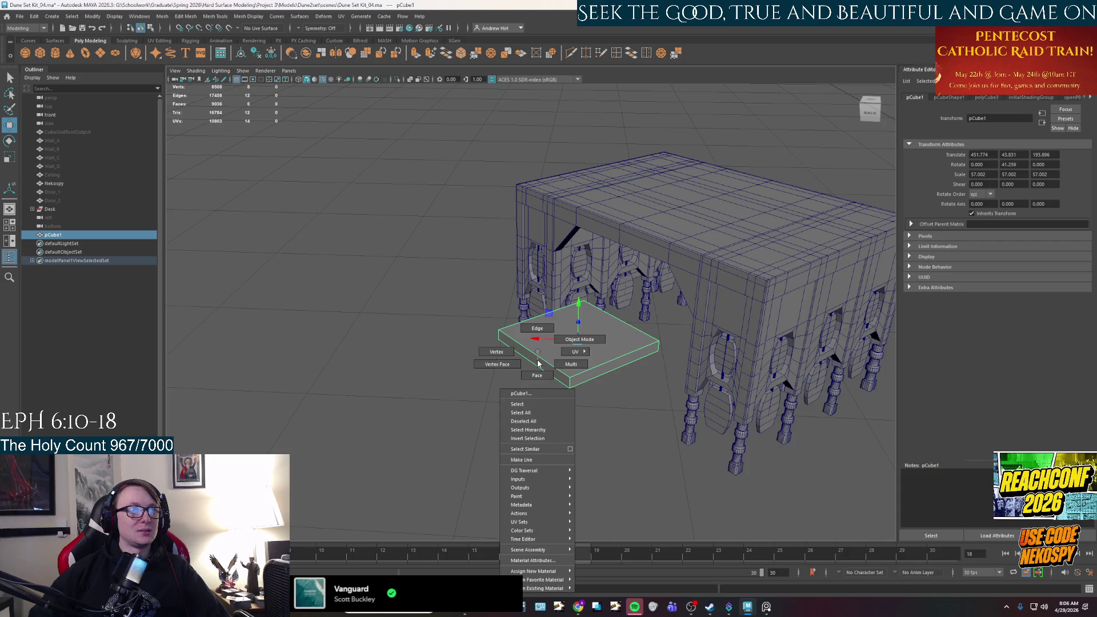
# - Bevel two edges of the slab to chamfer them
pyautogui.click(537, 328)
pyautogui.press('q')
pyautogui.keyDown('shift'); pyautogui.click(631, 329); pyautogui.keyUp('shift')
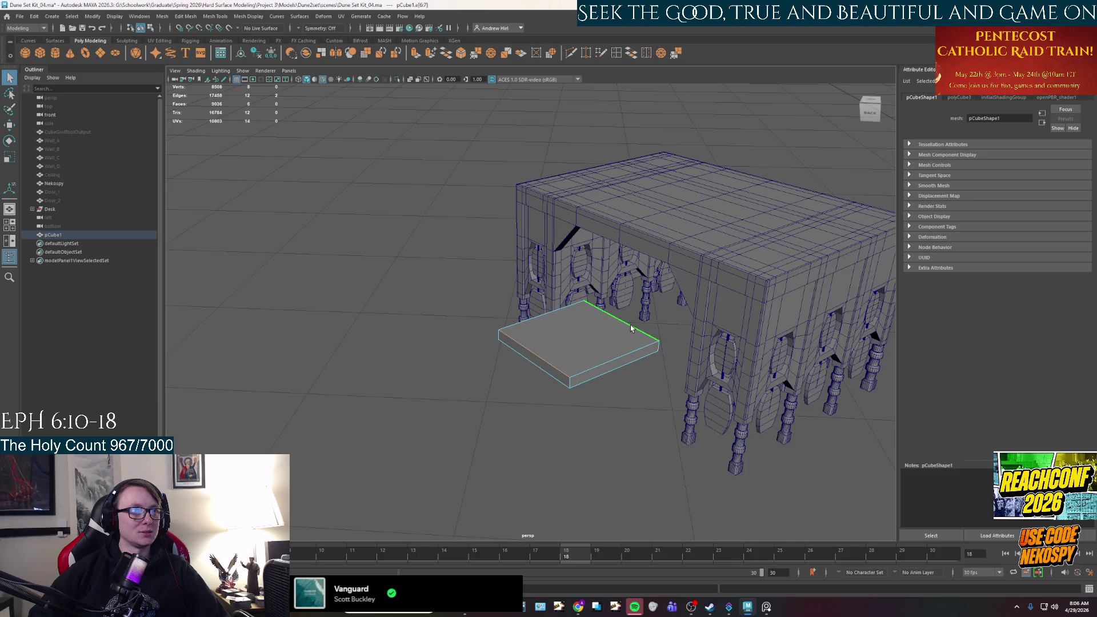
pyautogui.hotkey('ctrl', 'b')
pyautogui.moveTo(614, 375)
pyautogui.keyDown('alt'); pyautogui.mouseDown()
pyautogui.moveTo(566, 418)
pyautogui.moveTo(611, 399)
pyautogui.mouseUp(); pyautogui.keyUp('alt')
pyautogui.press('q')
# - Multi-Cut a new edge from the slab's bottom edge to the corner vertex
pyautogui.click(570, 53)
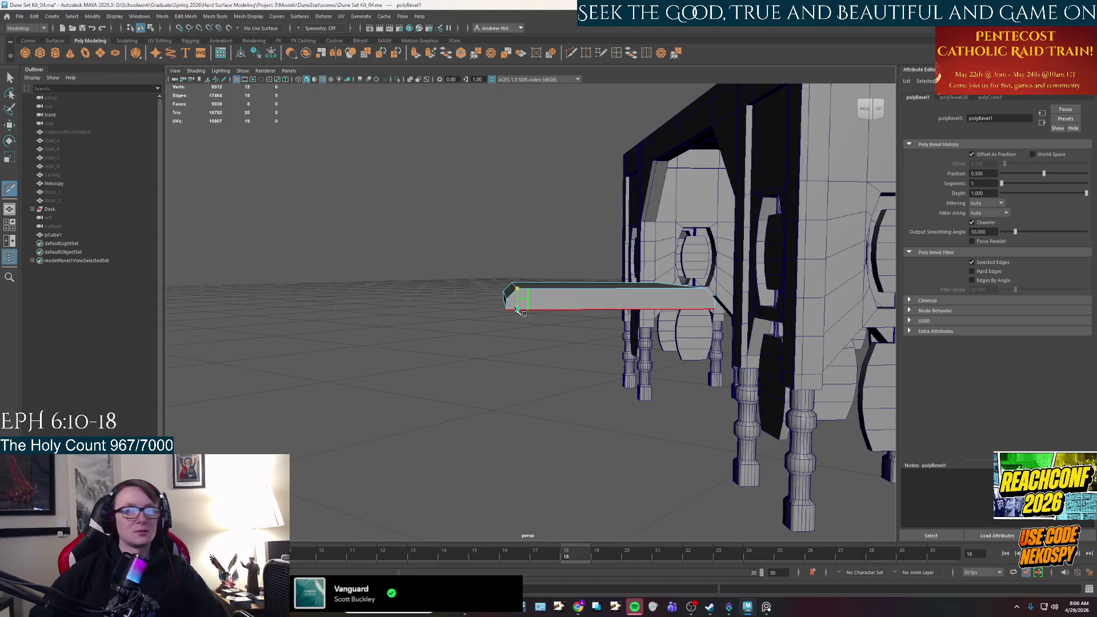
pyautogui.click(517, 309)
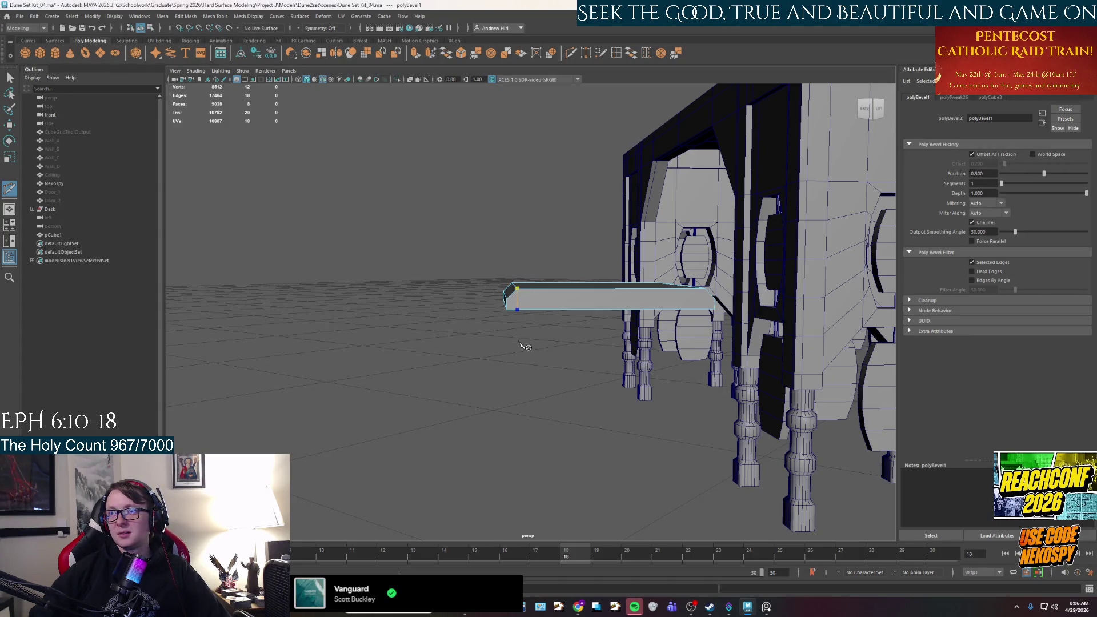
pyautogui.moveTo(526, 374)
pyautogui.keyDown('alt'); pyautogui.mouseDown()
pyautogui.moveTo(522, 343)
pyautogui.moveTo(532, 387)
pyautogui.mouseUp(); pyautogui.keyUp('alt')
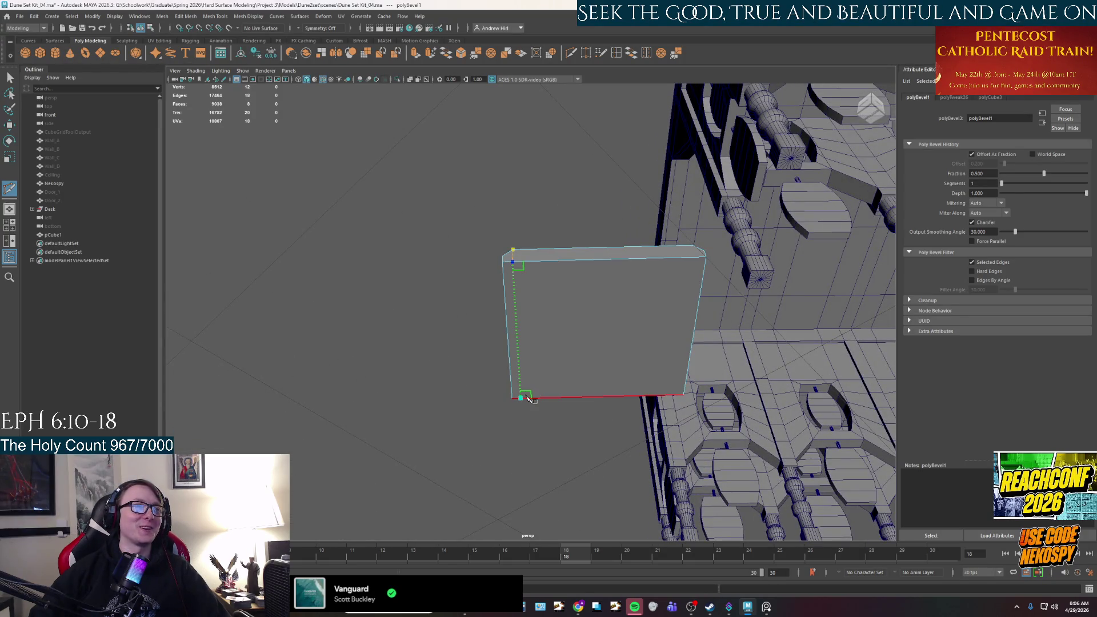
pyautogui.keyDown('alt'); pyautogui.moveTo(575, 478); pyautogui.dragTo(642, 323); pyautogui.keyUp('alt')
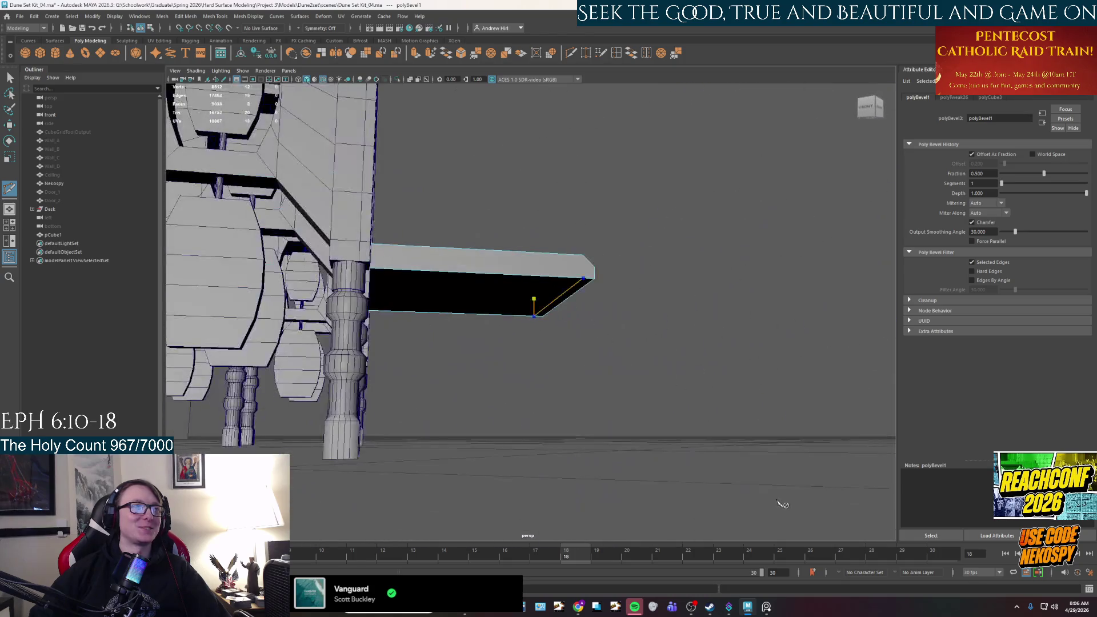
pyautogui.click(588, 267)
pyautogui.moveTo(587, 266)
pyautogui.keyDown('alt'); pyautogui.mouseDown()
pyautogui.moveTo(503, 343)
pyautogui.moveTo(471, 353)
pyautogui.moveTo(558, 340)
pyautogui.moveTo(589, 320)
pyautogui.mouseUp(); pyautogui.keyUp('alt')
pyautogui.click(562, 333)
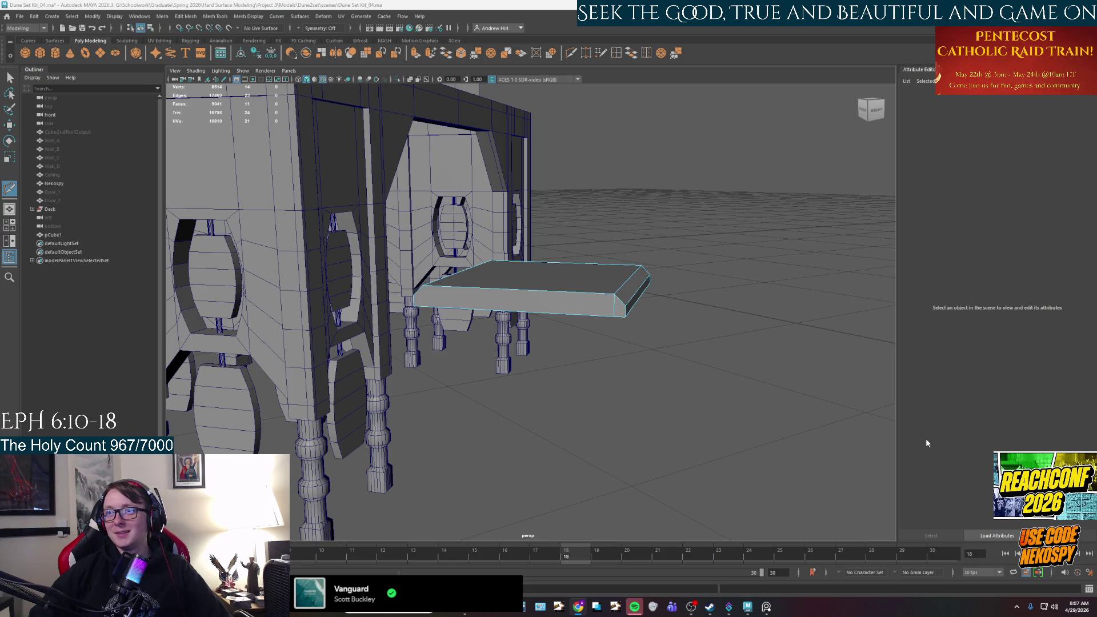
# - Cut an edge from the slab's left edge down to its bottom edge
pyautogui.moveTo(536, 362)
pyautogui.keyDown('alt'); pyautogui.mouseDown()
pyautogui.moveTo(499, 303)
pyautogui.moveTo(537, 365)
pyautogui.moveTo(541, 255)
pyautogui.moveTo(437, 260)
pyautogui.mouseUp(); pyautogui.keyUp('alt')
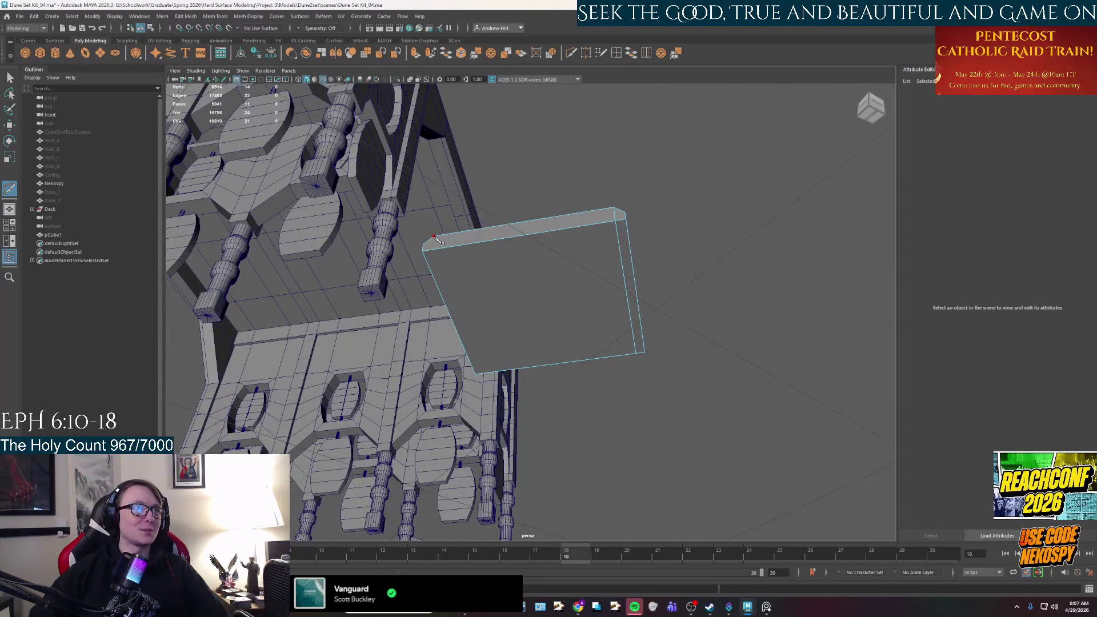
pyautogui.click(433, 250)
pyautogui.click(486, 372)
pyautogui.moveTo(636, 436)
pyautogui.keyDown('alt'); pyautogui.mouseDown()
pyautogui.moveTo(465, 461)
pyautogui.moveTo(606, 297)
pyautogui.mouseUp(); pyautogui.keyUp('alt')
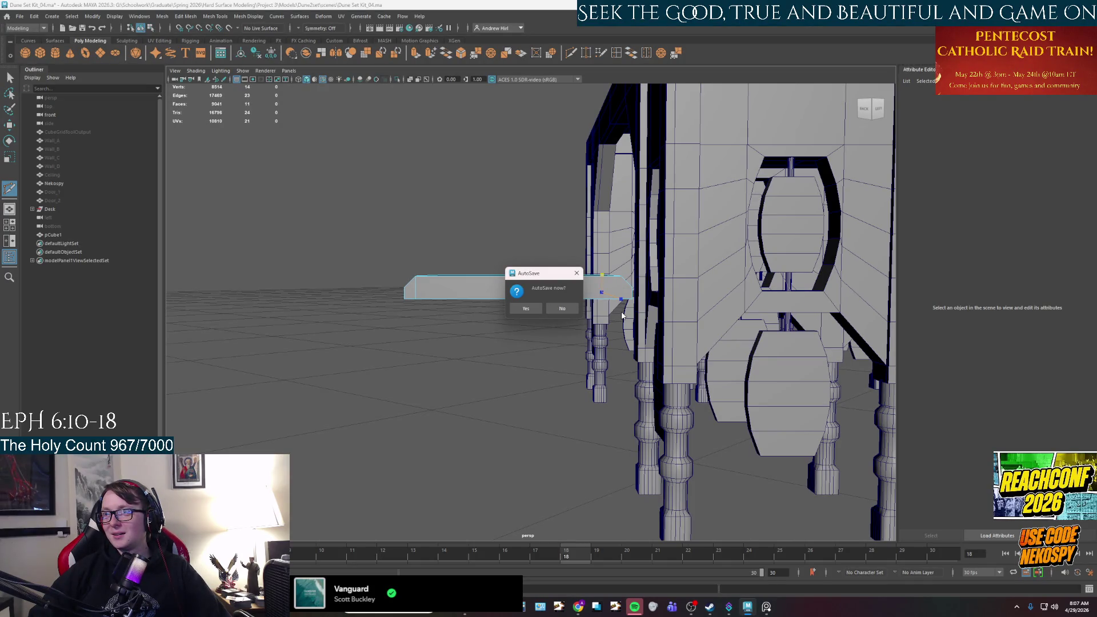
# - Accept the AutoSave prompt, then bring the browser search results forward
pyautogui.click(524, 309)
pyautogui.keyDown('alt'); pyautogui.moveTo(605, 297); pyautogui.dragTo(630, 263); pyautogui.keyUp('alt')
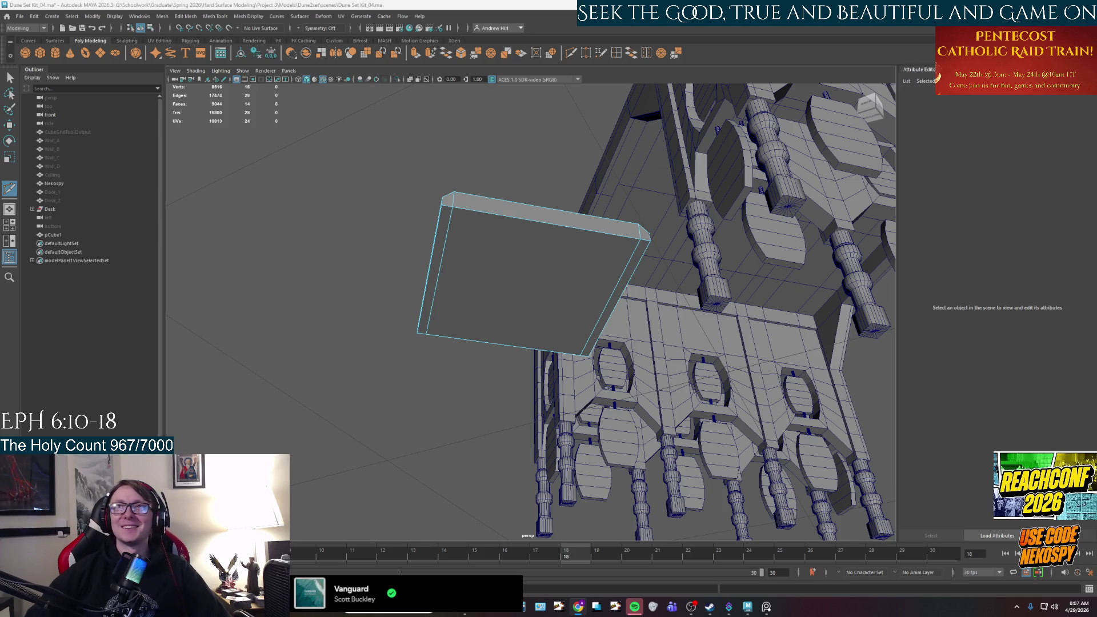
pyautogui.hotkey('alt', 'Tab')
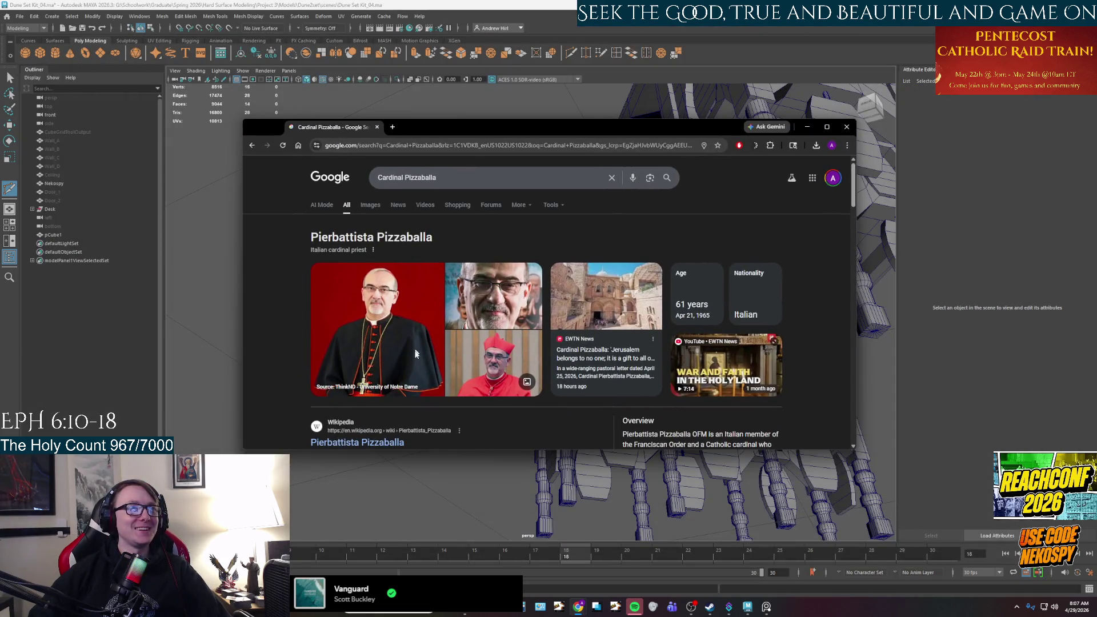
pyautogui.scroll(-3, 430, 378)
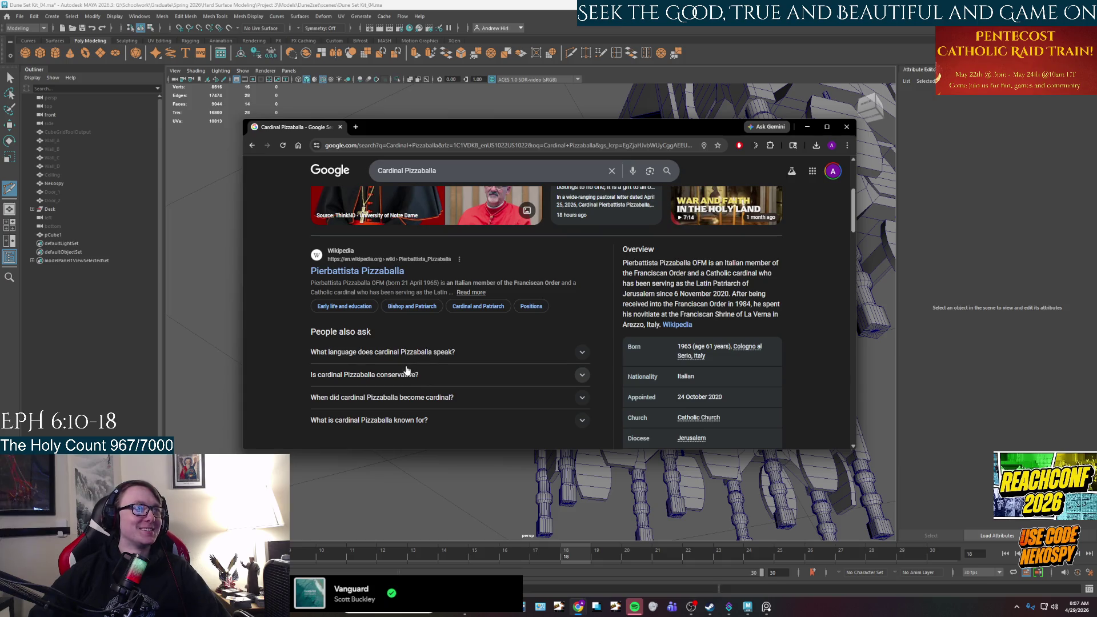
pyautogui.scroll(3, 407, 370)
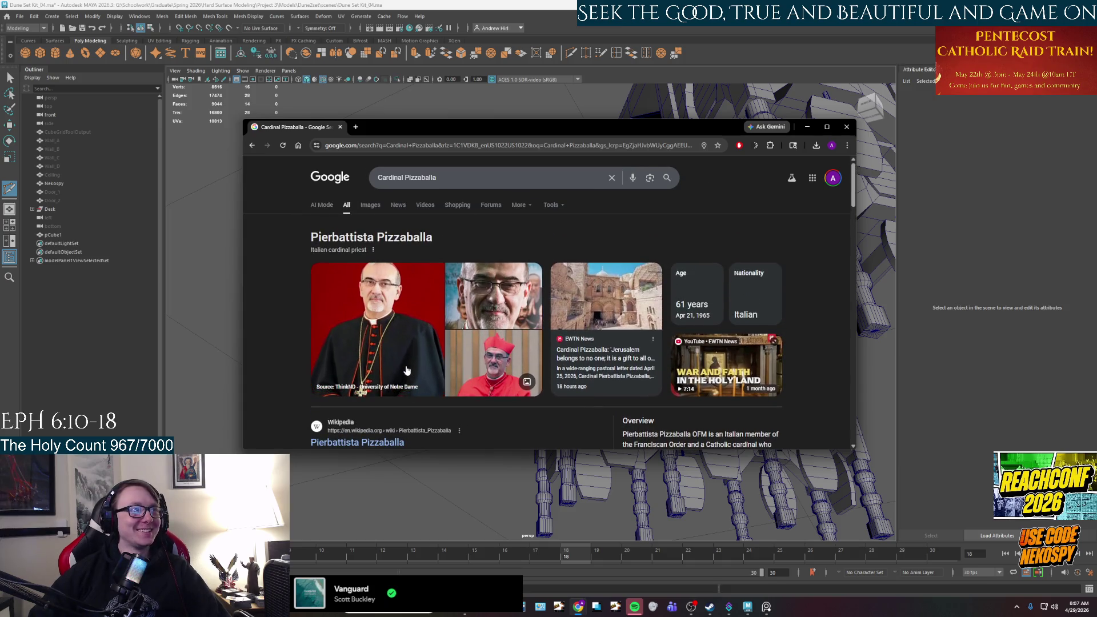
pyautogui.scroll(-1, 406, 367)
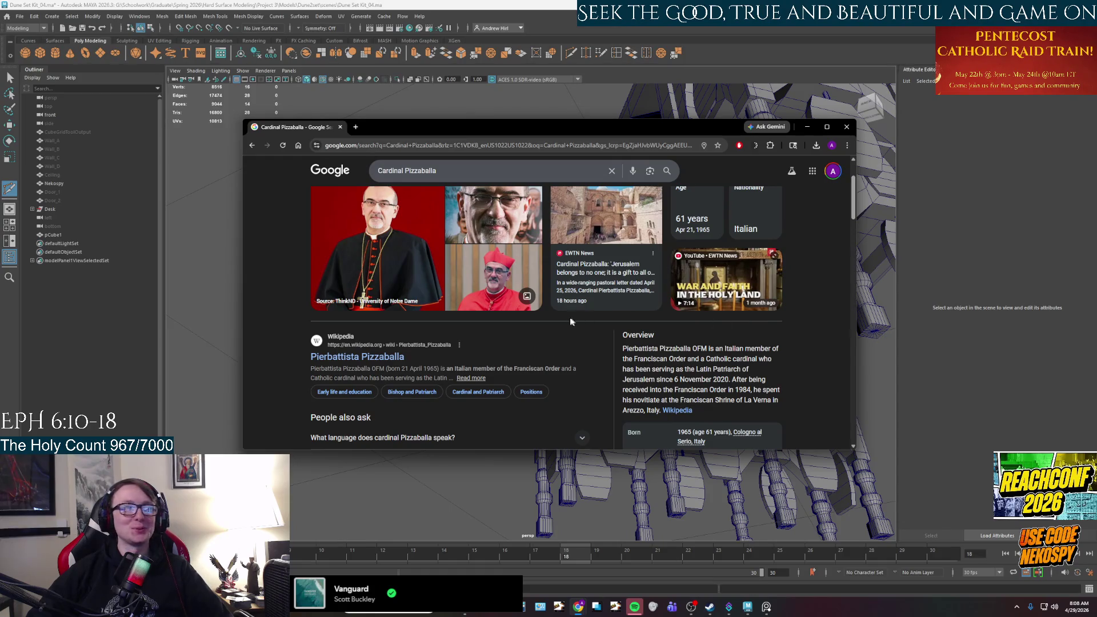
pyautogui.scroll(2, 450, 310)
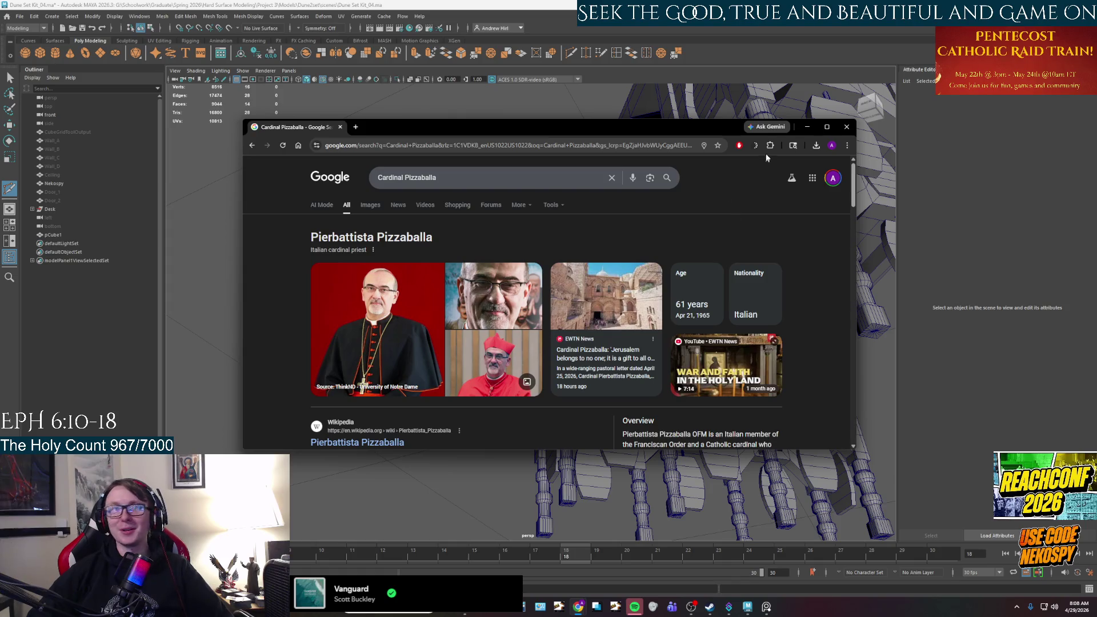
pyautogui.click(846, 128)
pyautogui.moveTo(558, 275)
pyautogui.keyDown('alt'); pyautogui.mouseDown()
pyautogui.moveTo(585, 321)
pyautogui.moveTo(606, 327)
pyautogui.moveTo(591, 282)
pyautogui.mouseUp(); pyautogui.keyUp('alt')
pyautogui.moveTo(594, 282); pyautogui.dragTo(610, 287, button='right')
# - Move the slab away from the desk to the base of the tall pillar
pyautogui.moveTo(610, 286)
pyautogui.keyDown('alt'); pyautogui.mouseDown()
pyautogui.moveTo(571, 392)
pyautogui.moveTo(565, 375)
pyautogui.moveTo(573, 417)
pyautogui.moveTo(590, 427)
pyautogui.moveTo(597, 394)
pyautogui.moveTo(622, 374)
pyautogui.mouseUp(); pyautogui.keyUp('alt')
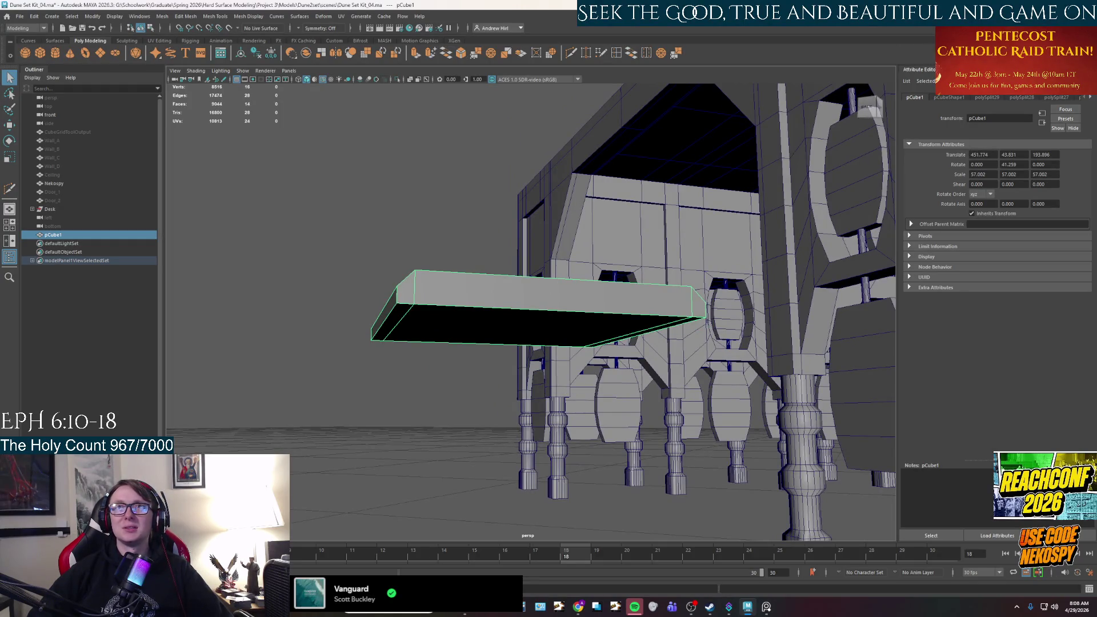
pyautogui.moveTo(622, 374)
pyautogui.keyDown('alt'); pyautogui.mouseDown()
pyautogui.moveTo(594, 411)
pyautogui.moveTo(579, 321)
pyautogui.moveTo(624, 331)
pyautogui.moveTo(668, 318)
pyautogui.moveTo(610, 292)
pyautogui.mouseUp(); pyautogui.keyUp('alt')
pyautogui.moveTo(610, 291); pyautogui.dragTo(640, 278, button='right')
pyautogui.press('w')
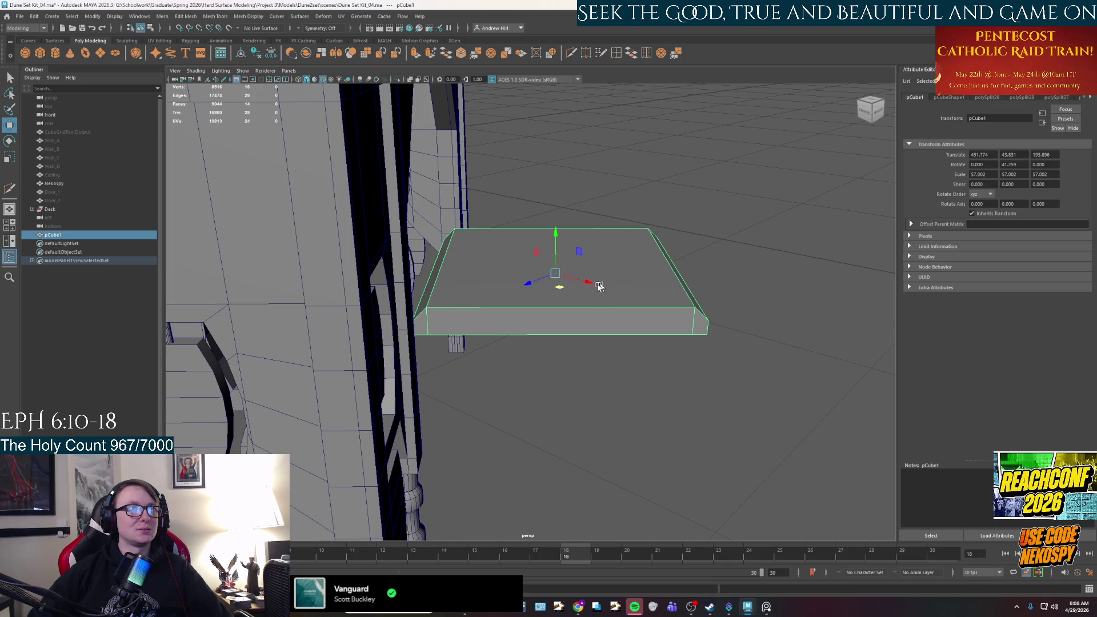
pyautogui.moveTo(563, 287)
pyautogui.mouseDown()
pyautogui.moveTo(621, 274)
pyautogui.moveTo(673, 311)
pyautogui.moveTo(554, 322)
pyautogui.mouseUp()
pyautogui.scroll(-3, 615, 315)
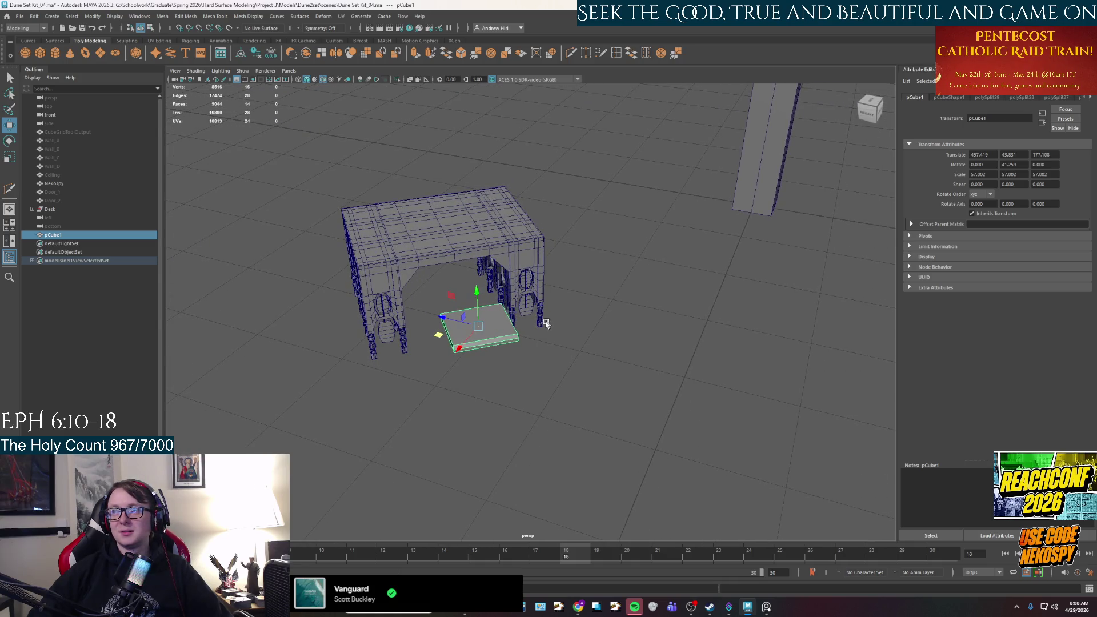
pyautogui.moveTo(441, 336)
pyautogui.mouseDown()
pyautogui.moveTo(704, 303)
pyautogui.moveTo(721, 178)
pyautogui.moveTo(524, 355)
pyautogui.moveTo(514, 387)
pyautogui.moveTo(713, 245)
pyautogui.mouseUp()
# - Rotate the slab square to the pillar, about -0.4° in Y
pyautogui.press('f')
pyautogui.keyDown('alt'); pyautogui.moveTo(708, 301); pyautogui.dragTo(650, 271); pyautogui.keyUp('alt')
pyautogui.press('e')
pyautogui.moveTo(518, 345); pyautogui.dragTo(494, 339)
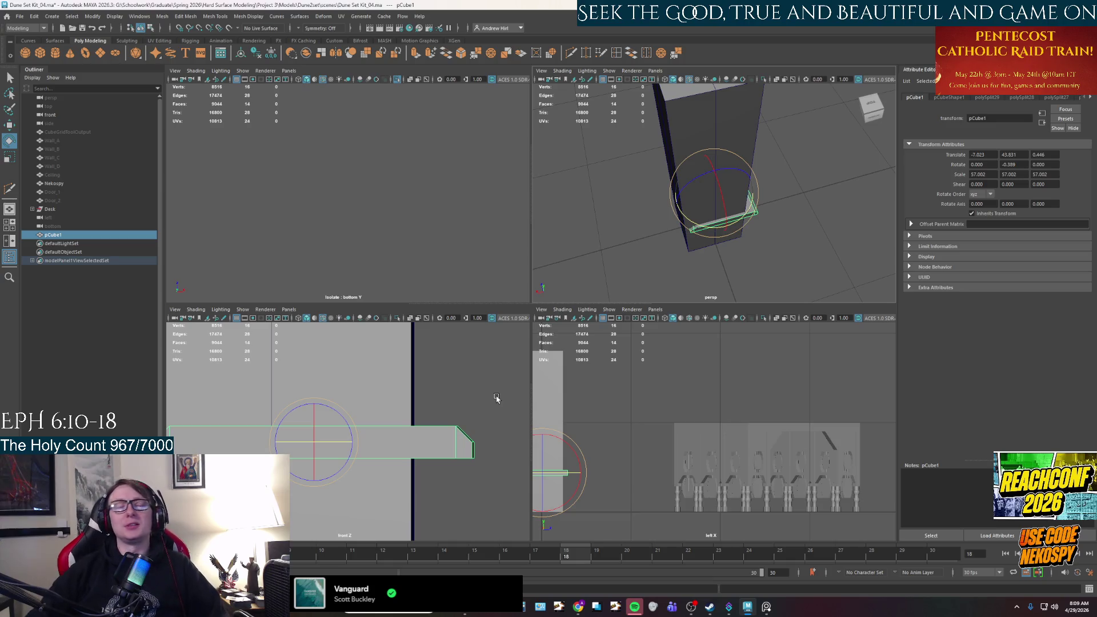
# - Toggle the viewport to the four-panel top, perspective, front and side layout
pyautogui.press('space')
pyautogui.press('space')
pyautogui.press('space')
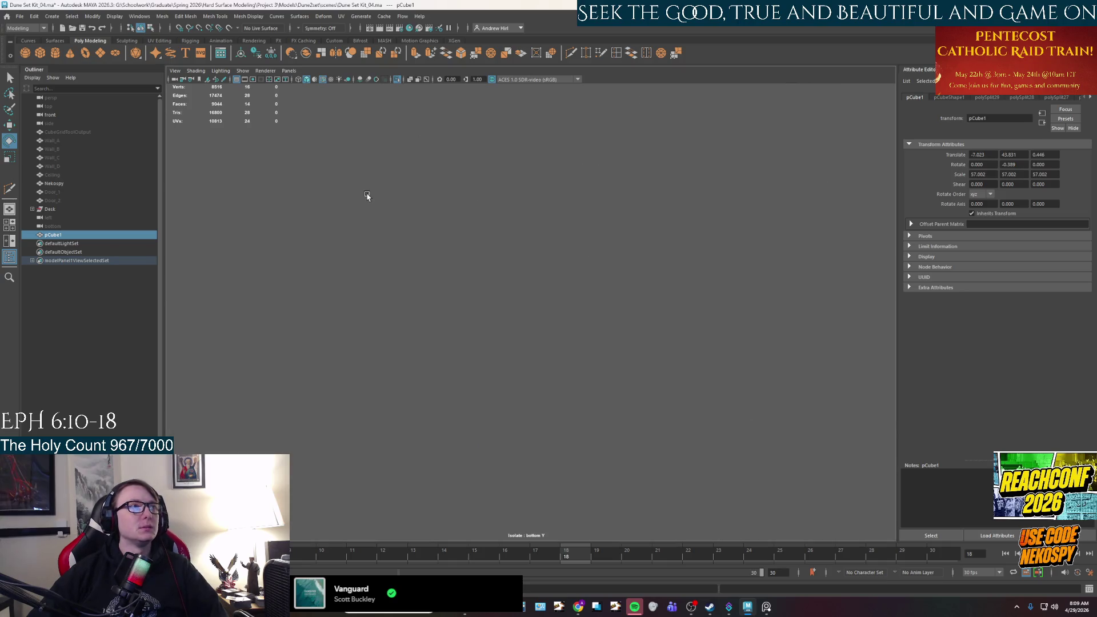
# - Fine-tune the slab's Y rotation to nearly square, 0.027°
pyautogui.scroll(-3, 394, 223)
pyautogui.scroll(-6, 439, 273)
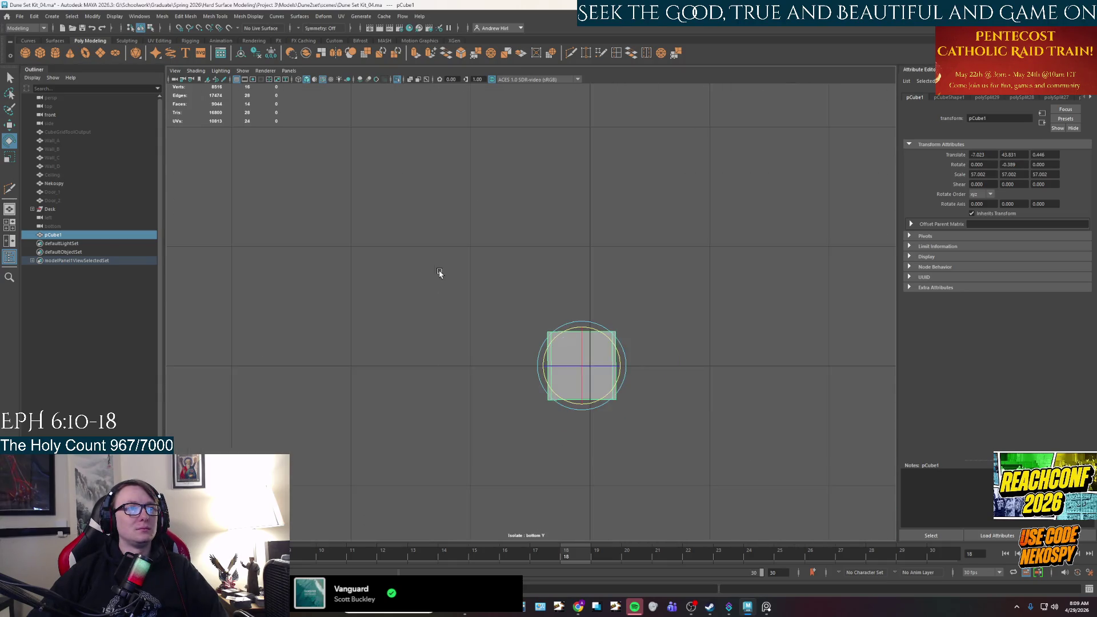
pyautogui.scroll(10, 604, 403)
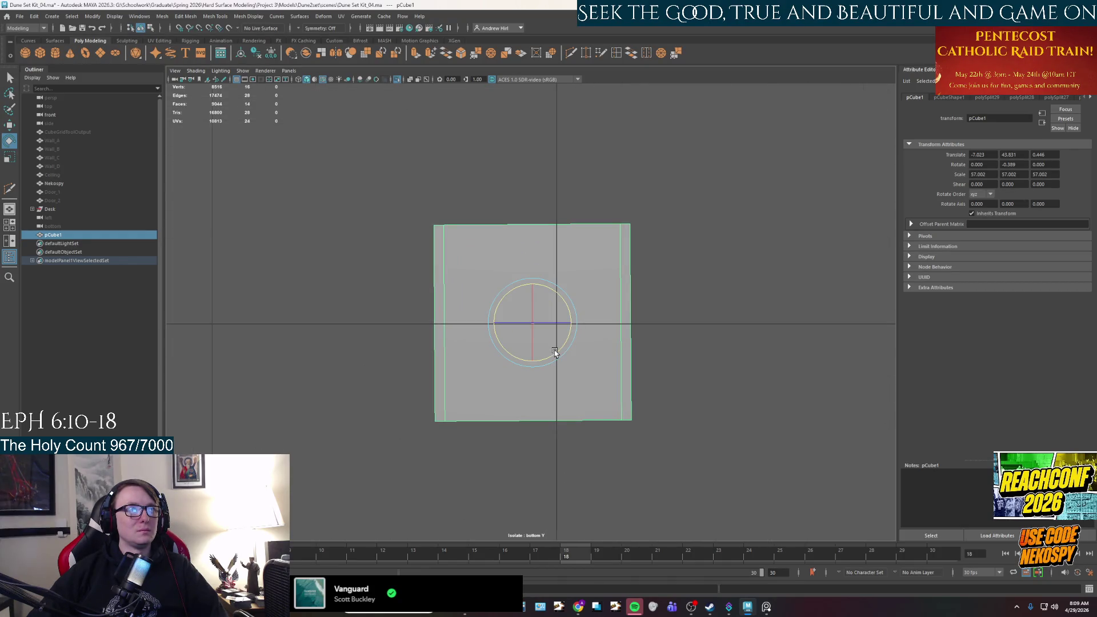
pyautogui.moveTo(555, 353); pyautogui.dragTo(554, 353)
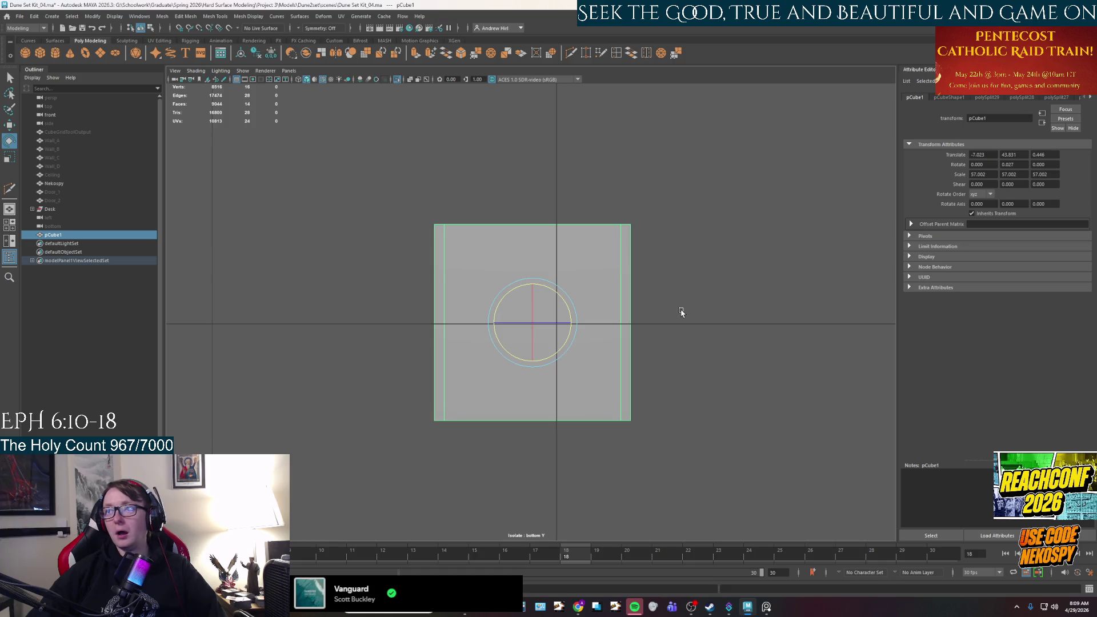
# - Move the slab to the grid origin at X 0 / Z 0 and restore four views
pyautogui.press('w')
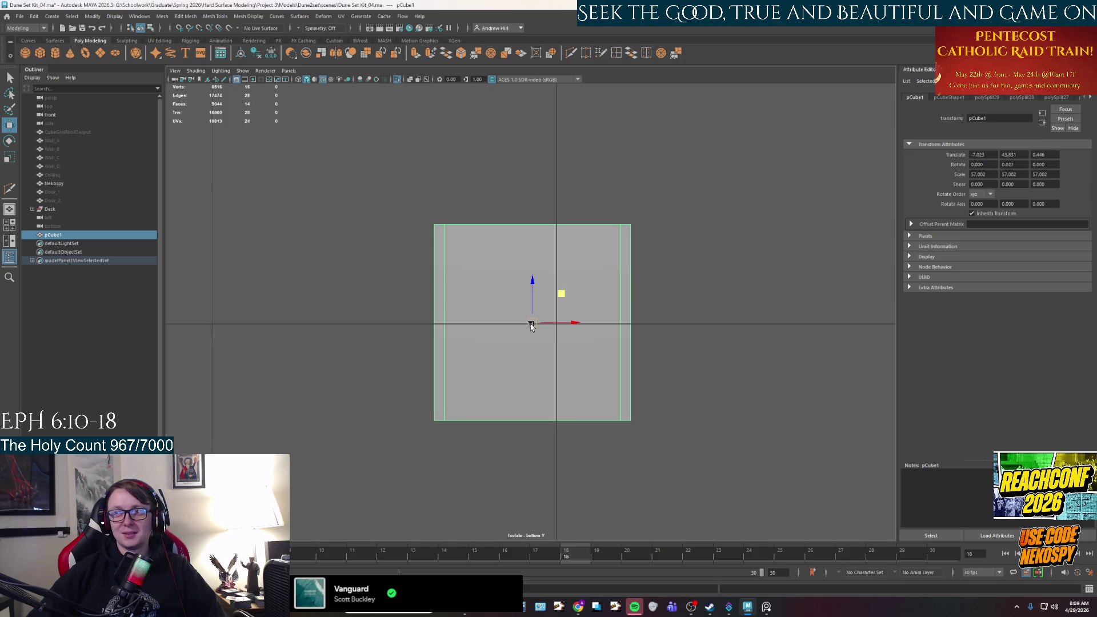
pyautogui.moveTo(530, 325); pyautogui.dragTo(545, 321)
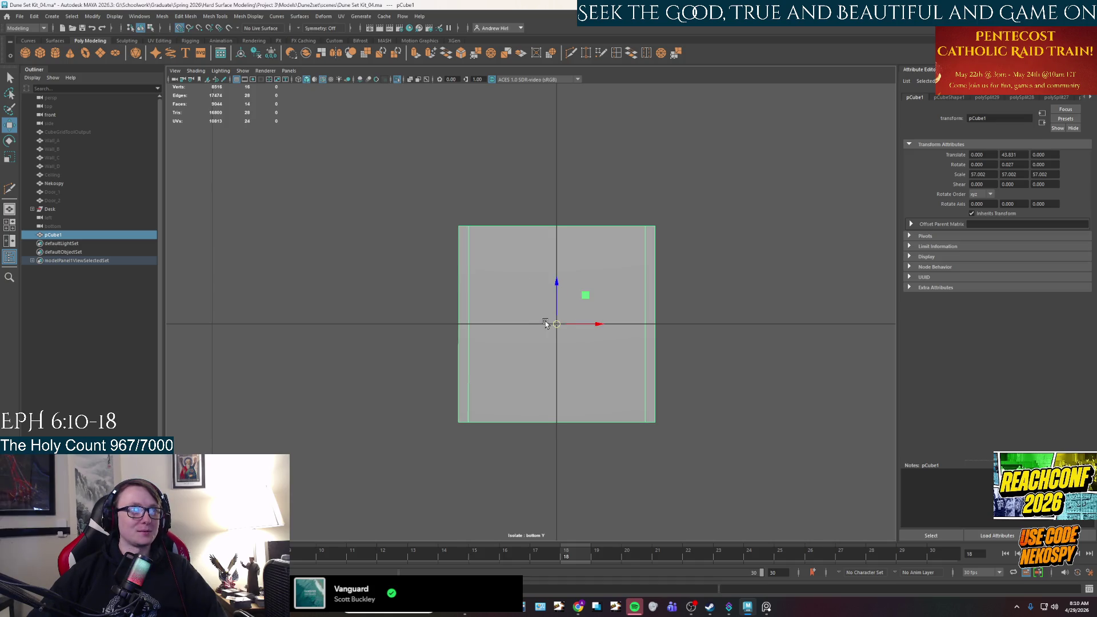
pyautogui.click(766, 294)
pyautogui.click(566, 321)
pyautogui.press('space')
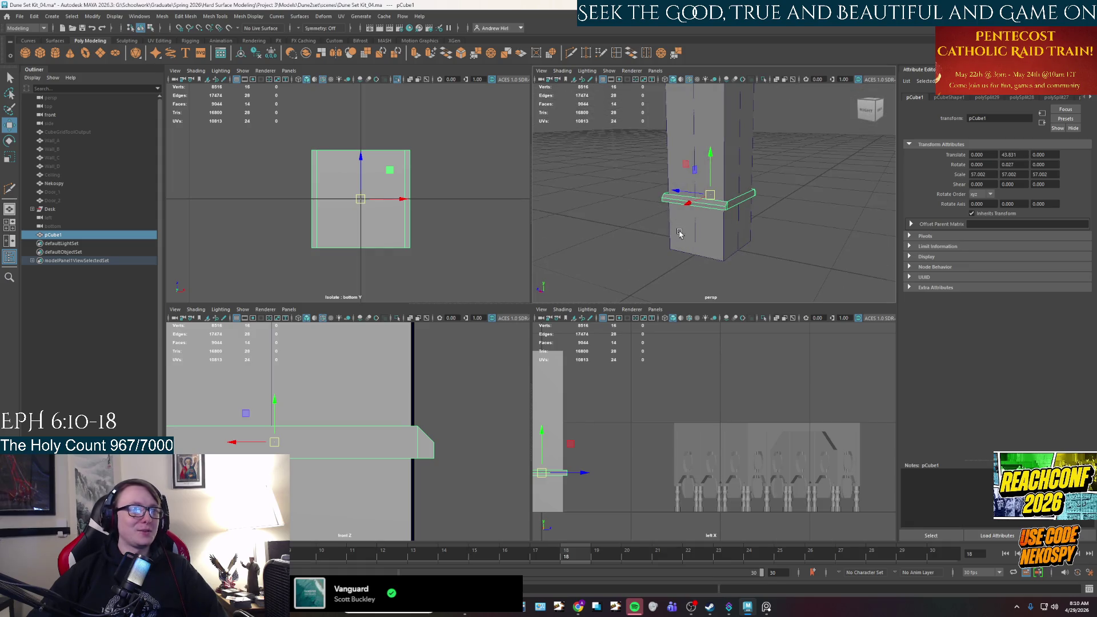
pyautogui.scroll(-2, 678, 243)
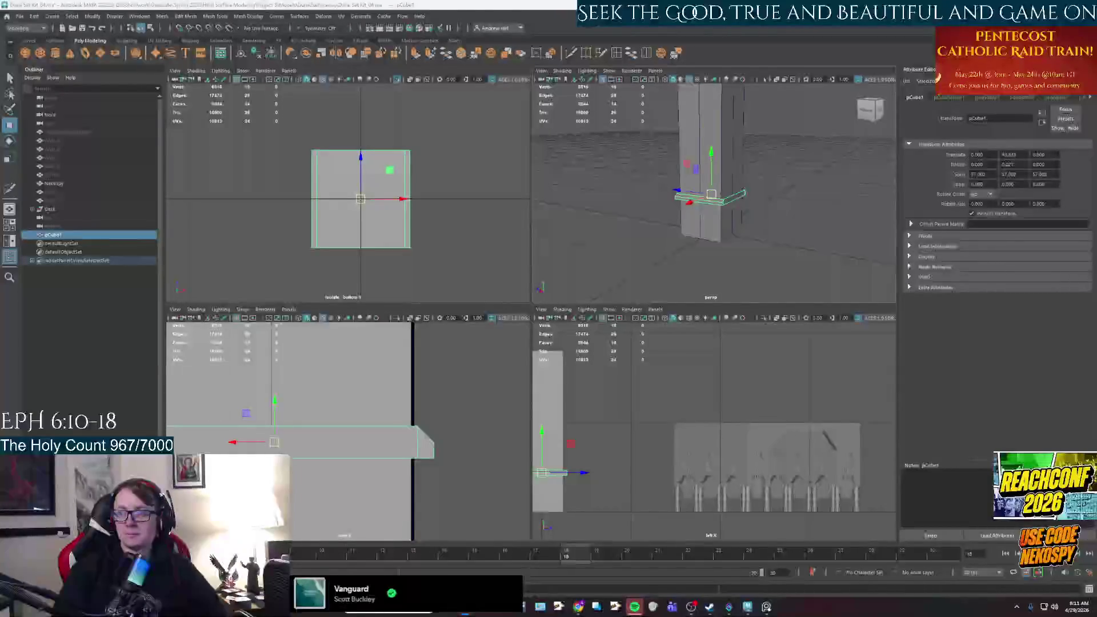
pyautogui.hotkey('ctrl', 's')
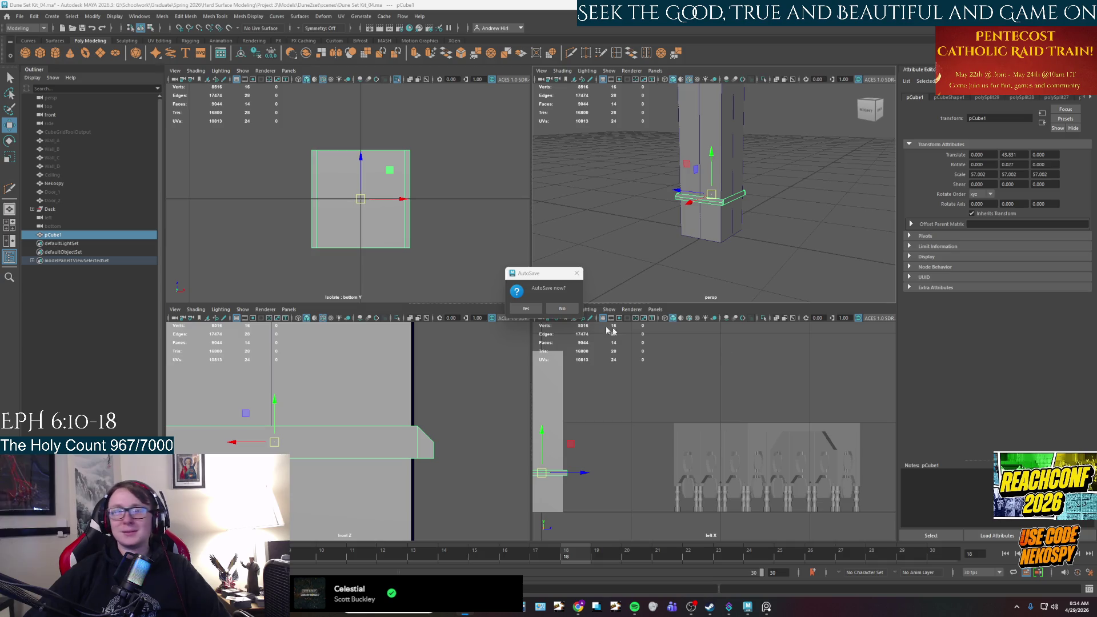
# - Accept the AutoSave prompt to save an autosave copy of Dune Set Kit_04
pyautogui.click(526, 308)
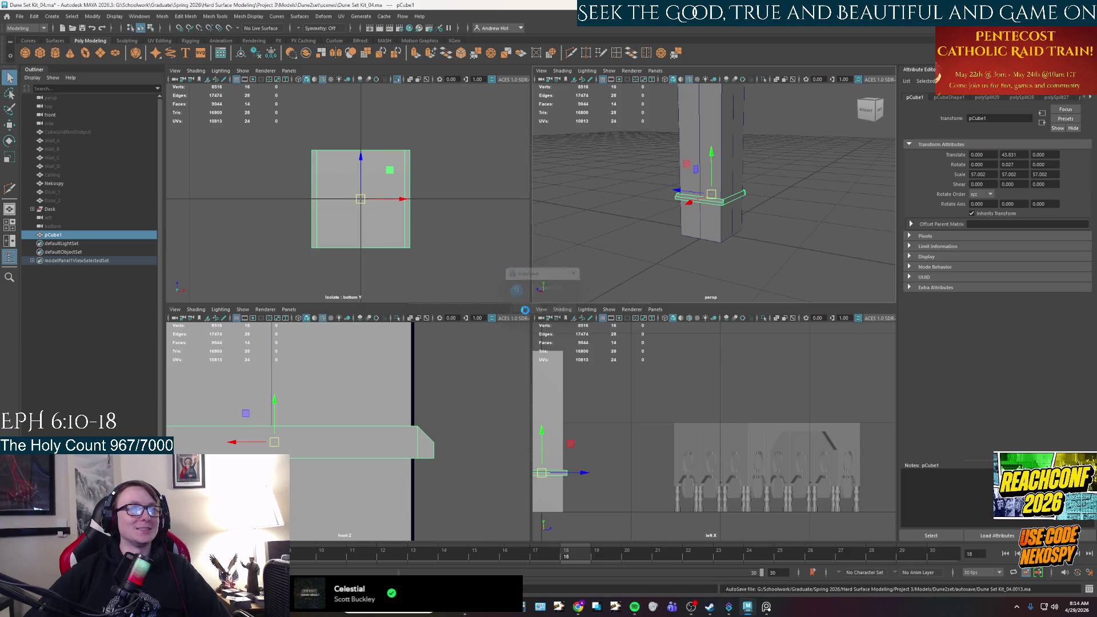
pyautogui.press('w')
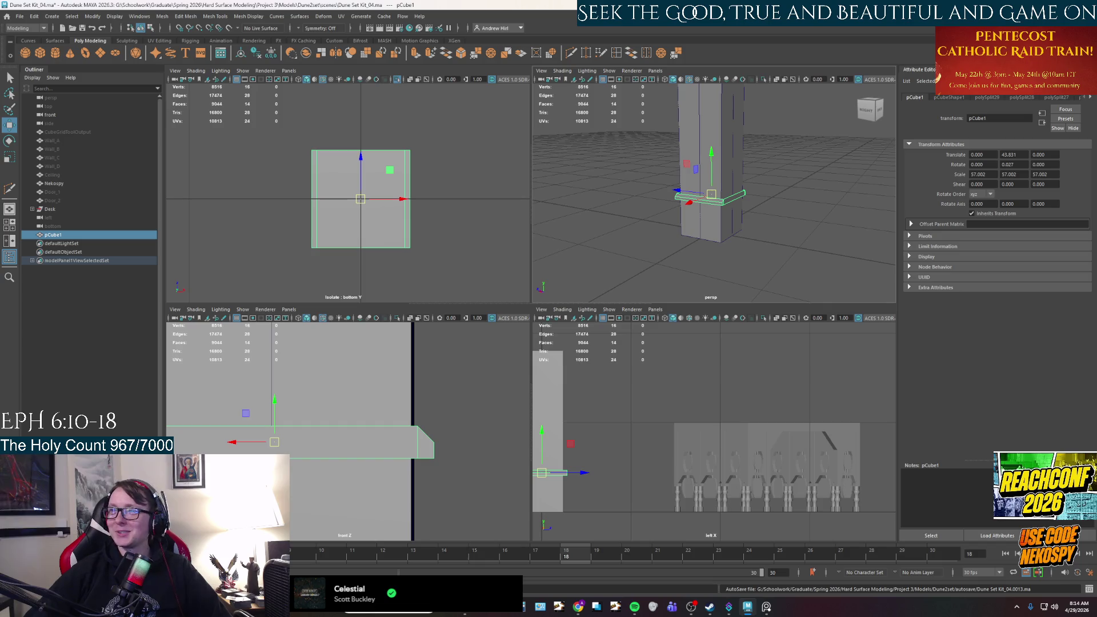
pyautogui.click(731, 263)
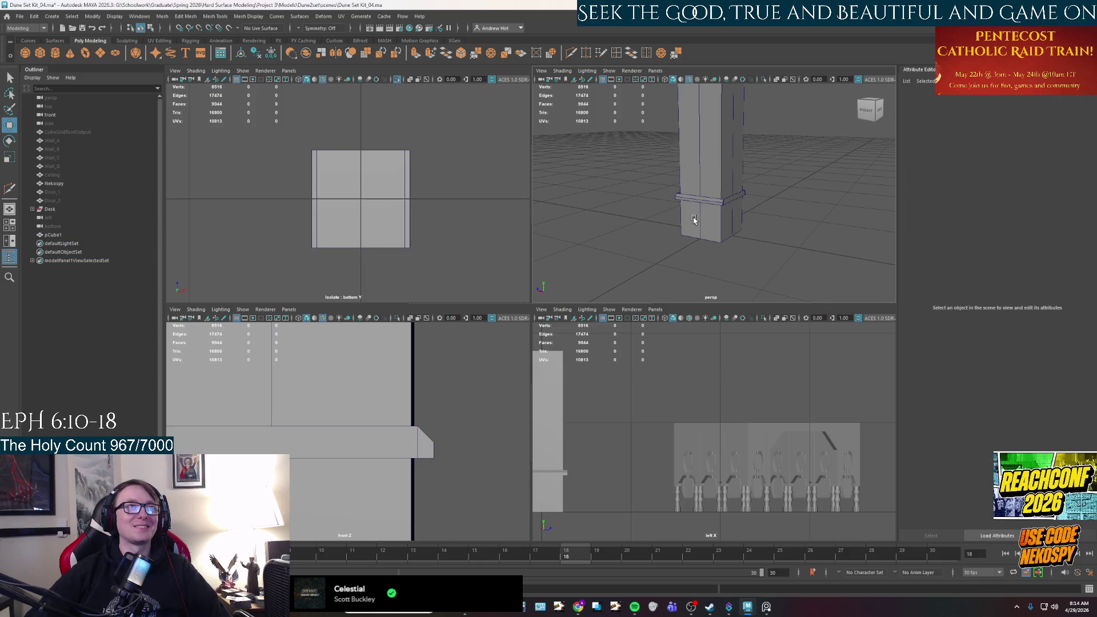
pyautogui.click(696, 218)
pyautogui.keyDown('alt'); pyautogui.moveTo(697, 219); pyautogui.dragTo(719, 226); pyautogui.keyUp('alt')
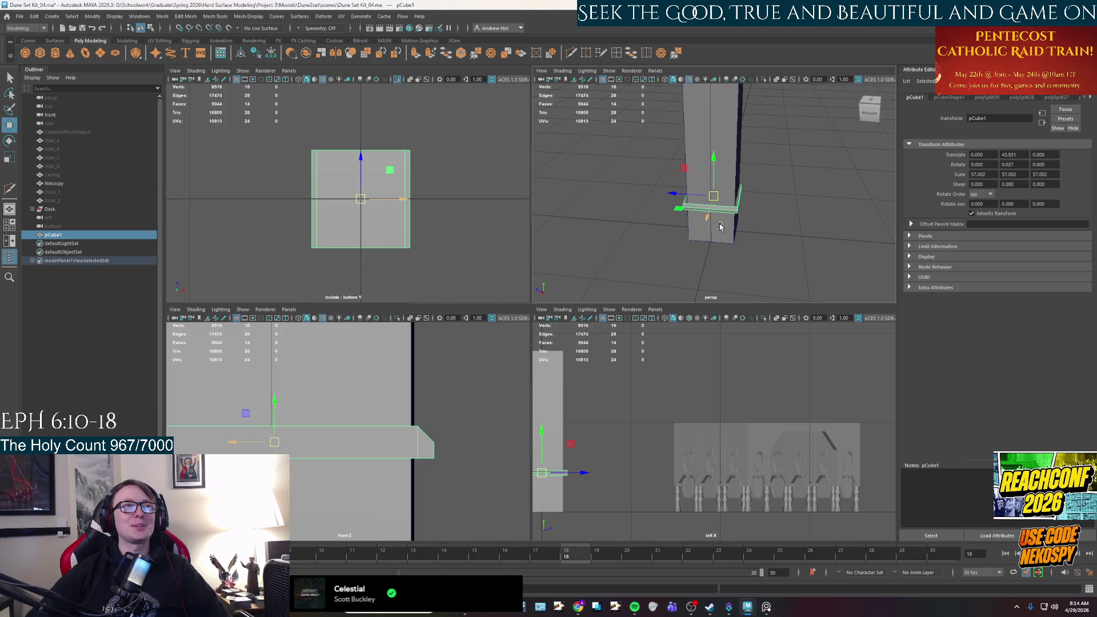
pyautogui.press('space')
pyautogui.press('space')
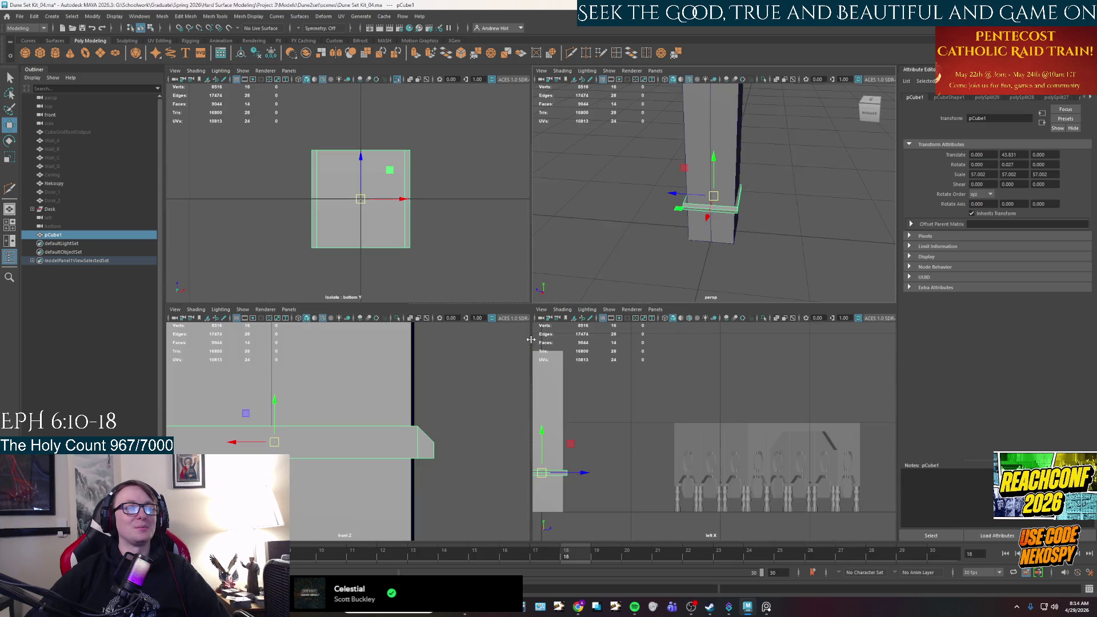
pyautogui.press('space')
pyautogui.scroll(5, 609, 309)
# - Orbit around the pillar to a low, nearly frontal view of the band
pyautogui.moveTo(608, 309)
pyautogui.keyDown('alt'); pyautogui.mouseDown()
pyautogui.moveTo(612, 368)
pyautogui.moveTo(635, 354)
pyautogui.moveTo(621, 378)
pyautogui.mouseUp(); pyautogui.keyUp('alt')
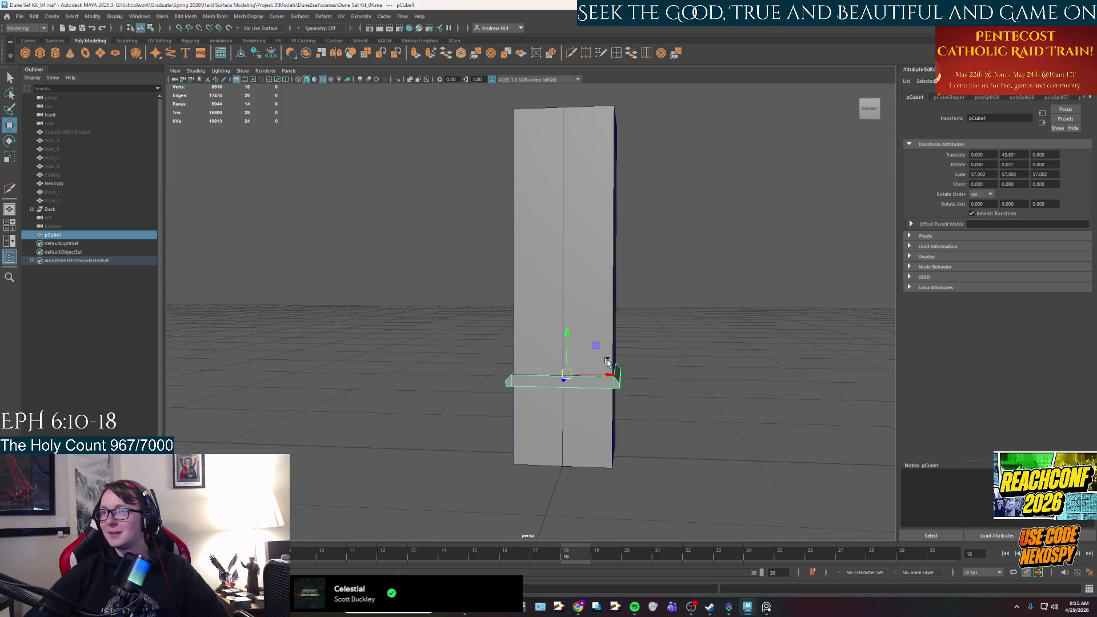
pyautogui.keyDown('alt'); pyautogui.moveTo(599, 344); pyautogui.dragTo(587, 340); pyautogui.keyUp('alt')
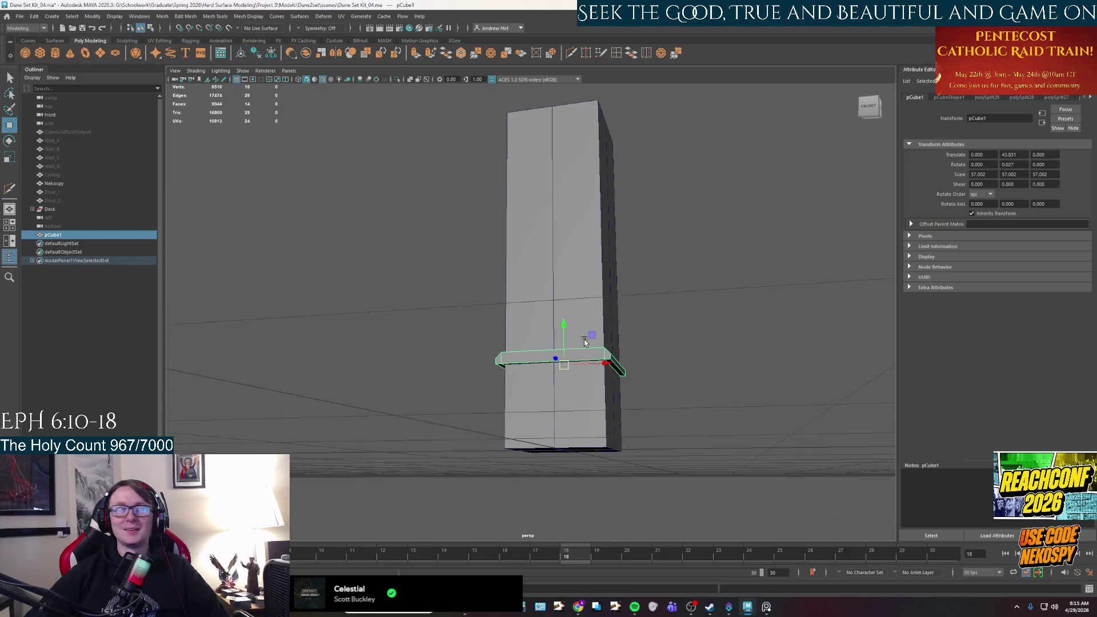
pyautogui.scroll(5, 587, 340)
pyautogui.moveTo(613, 262)
pyautogui.keyDown('alt'); pyautogui.mouseDown()
pyautogui.moveTo(624, 291)
pyautogui.moveTo(663, 325)
pyautogui.moveTo(605, 354)
pyautogui.mouseUp(); pyautogui.keyUp('alt')
pyautogui.keyDown('alt'); pyautogui.moveTo(618, 397); pyautogui.dragTo(617, 336); pyautogui.keyUp('alt')
pyautogui.moveTo(599, 226); pyautogui.dragTo(607, 249, button='right')
pyautogui.moveTo(585, 143); pyautogui.dragTo(617, 122, button='right')
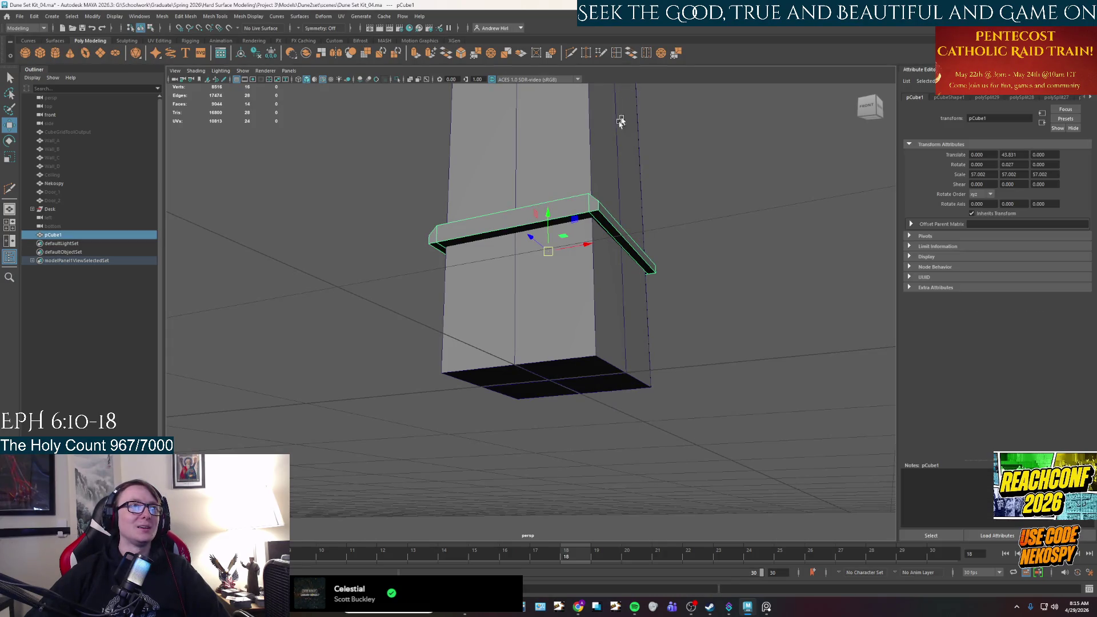
# - Select the flat square band and slide it along the Z axis
pyautogui.click(590, 161)
pyautogui.moveTo(589, 161); pyautogui.dragTo(608, 297, button='middle')
pyautogui.keyDown('alt'); pyautogui.moveTo(607, 297); pyautogui.dragTo(565, 406); pyautogui.keyUp('alt')
pyautogui.moveTo(548, 406)
pyautogui.mouseDown(button='middle')
pyautogui.moveTo(591, 296)
pyautogui.moveTo(570, 335)
pyautogui.mouseUp(button='middle')
pyautogui.moveTo(570, 335)
pyautogui.keyDown('alt'); pyautogui.mouseDown()
pyautogui.moveTo(546, 394)
pyautogui.moveTo(502, 350)
pyautogui.moveTo(476, 280)
pyautogui.mouseUp(); pyautogui.keyUp('alt')
# - Select the seat's left and right side faces, checking the chair-and-desk reference photo
pyautogui.click(510, 399)
pyautogui.moveTo(476, 279); pyautogui.dragTo(476, 320, button='right')
pyautogui.click(472, 291)
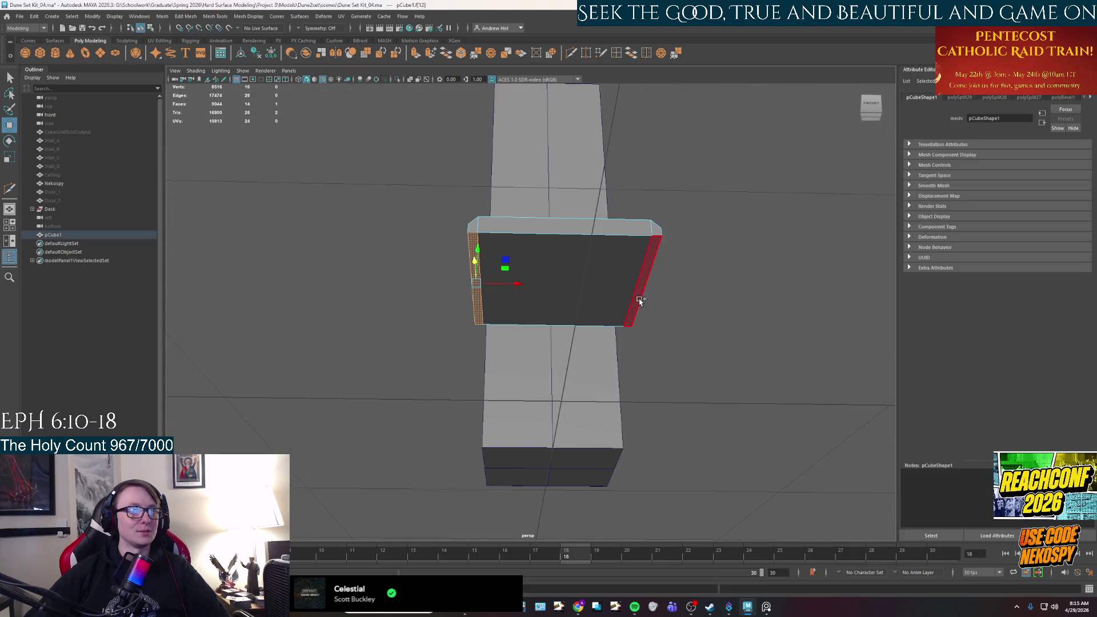
pyautogui.keyDown('shift'); pyautogui.click(641, 303); pyautogui.keyUp('shift')
pyautogui.click(768, 609)
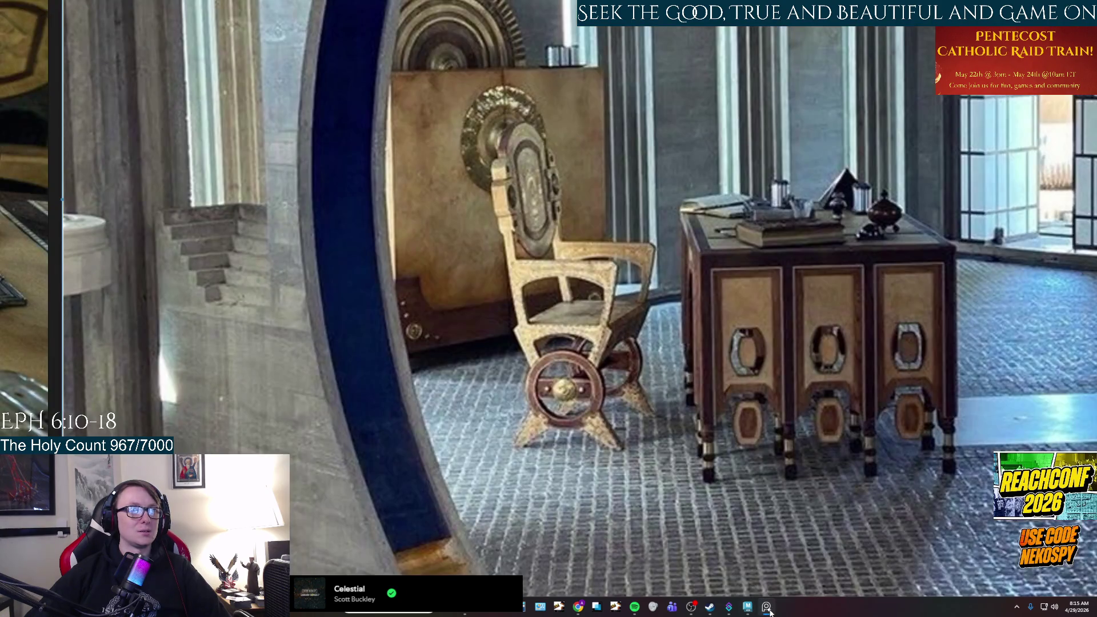
pyautogui.click(768, 609)
# - Extrude the two side faces with Ctrl+E, then undo the extrude offset
pyautogui.moveTo(594, 348)
pyautogui.keyDown('alt'); pyautogui.mouseDown()
pyautogui.moveTo(589, 357)
pyautogui.moveTo(641, 363)
pyautogui.moveTo(643, 376)
pyautogui.moveTo(654, 357)
pyautogui.mouseUp(); pyautogui.keyUp('alt')
pyautogui.hotkey('ctrl', 'e')
pyautogui.hotkey('ctrl', 'z')
pyautogui.press('r')
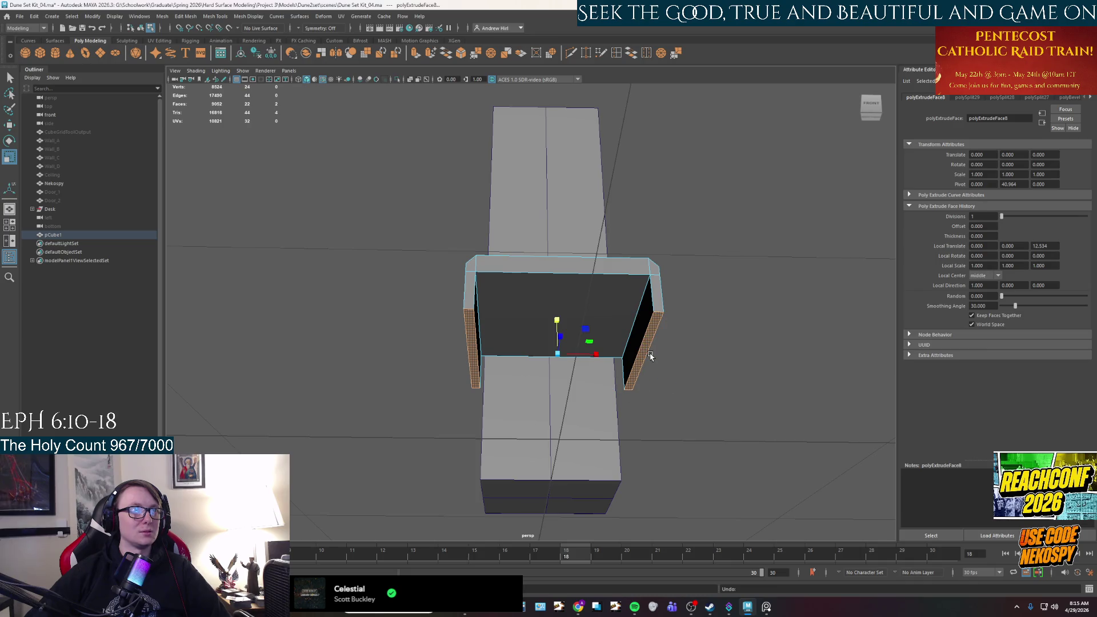
# - Undo the inward scale and the side-face extrusion, returning to the thin seat slab
pyautogui.moveTo(583, 355)
pyautogui.keyDown('alt'); pyautogui.mouseDown()
pyautogui.moveTo(576, 372)
pyautogui.moveTo(589, 378)
pyautogui.mouseUp(); pyautogui.keyUp('alt')
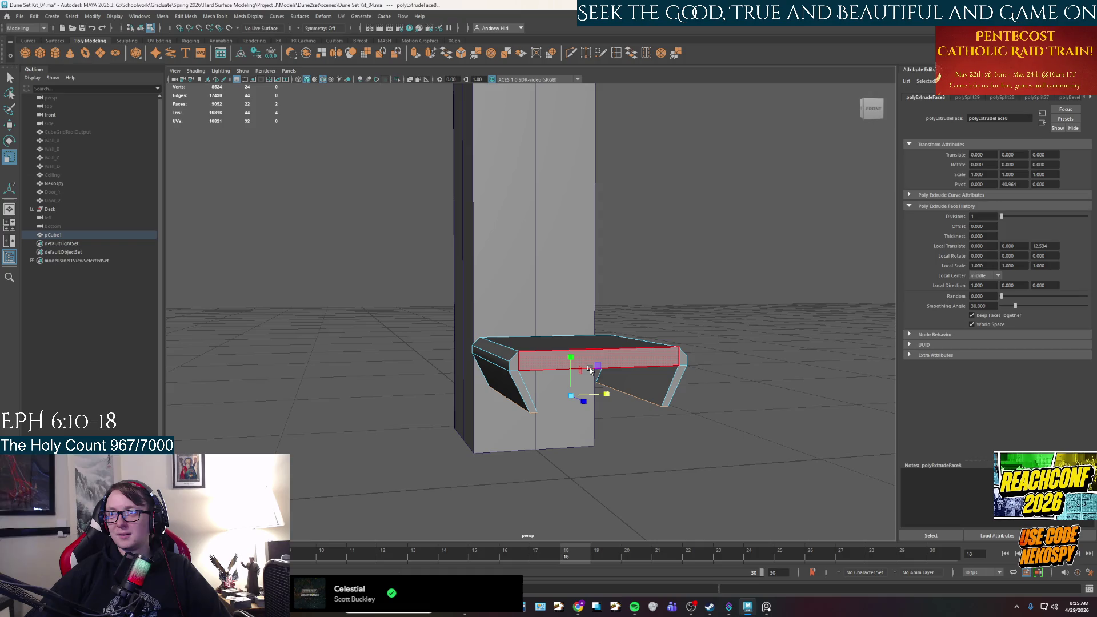
pyautogui.moveTo(591, 370)
pyautogui.keyDown('alt'); pyautogui.mouseDown()
pyautogui.moveTo(569, 360)
pyautogui.moveTo(562, 338)
pyautogui.mouseUp(); pyautogui.keyUp('alt')
pyautogui.hotkey('ctrl', 'z')
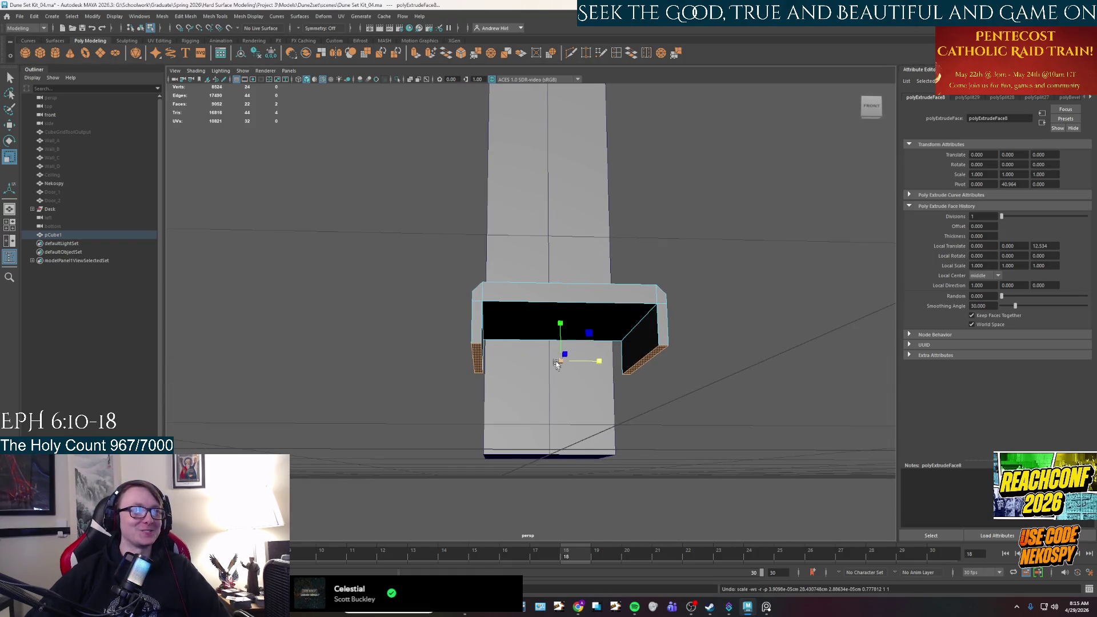
pyautogui.hotkey('ctrl', 'z')
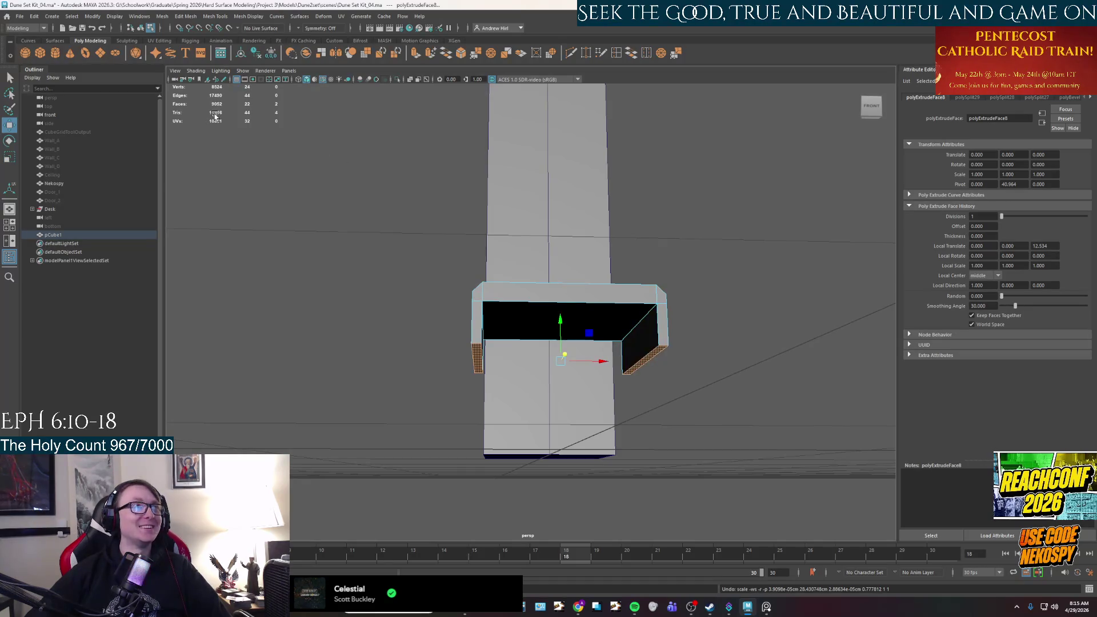
pyautogui.hotkey('ctrl', 'z')
pyautogui.hotkey('ctrl', 'z')
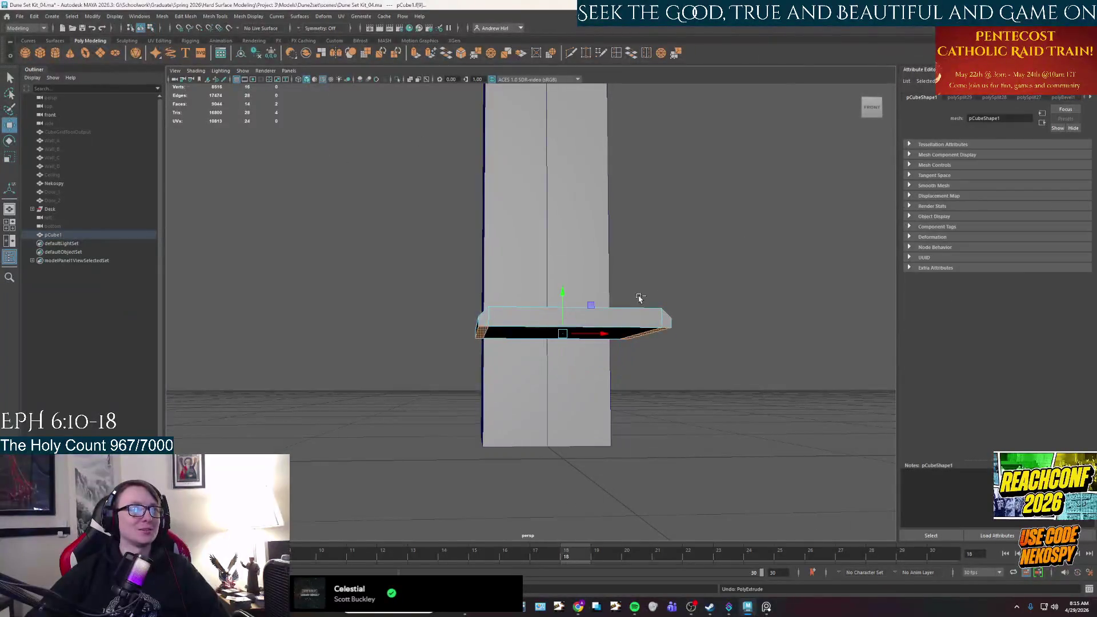
# - Extrude both side faces of the slab downward about 10.7 units into a pair of legs
pyautogui.keyDown('alt'); pyautogui.moveTo(678, 318); pyautogui.dragTo(663, 284); pyautogui.keyUp('alt')
pyautogui.keyDown('shift'); pyautogui.click(638, 286); pyautogui.keyUp('shift')
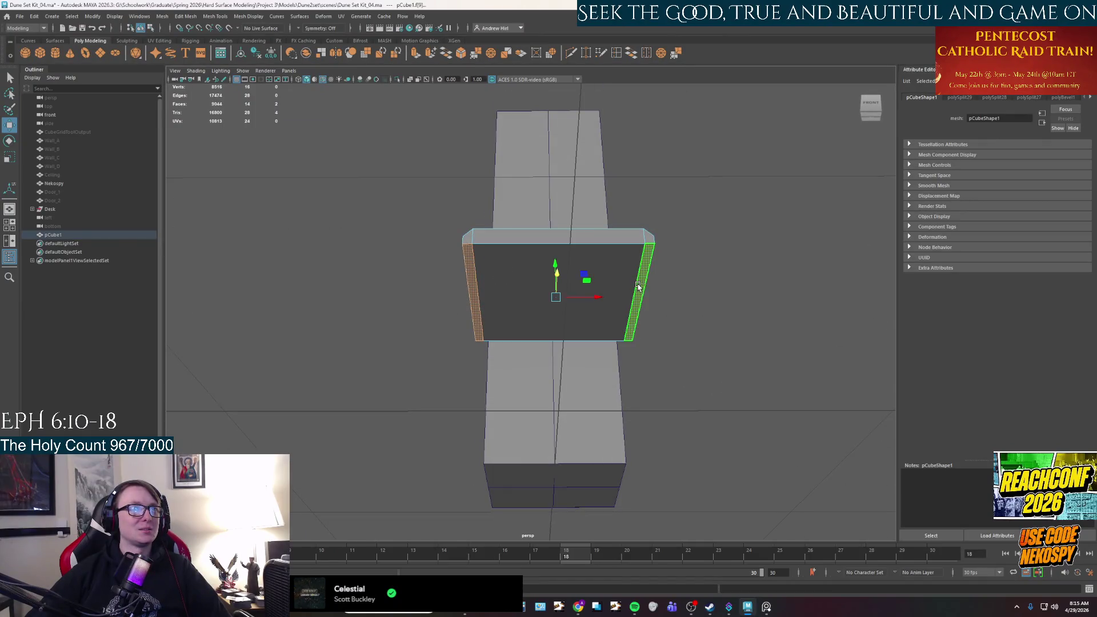
pyautogui.keyDown('alt'); pyautogui.moveTo(588, 282); pyautogui.dragTo(558, 316); pyautogui.keyUp('alt')
pyautogui.hotkey('ctrl', 'z')
pyautogui.hotkey('ctrl', 'e')
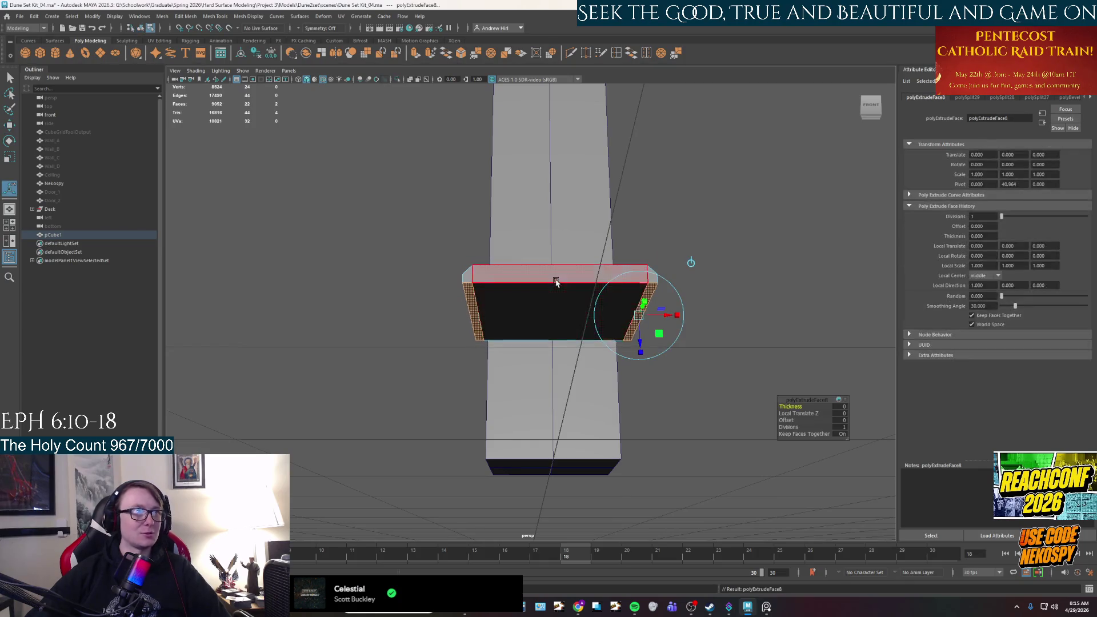
pyautogui.moveTo(641, 311); pyautogui.dragTo(641, 379)
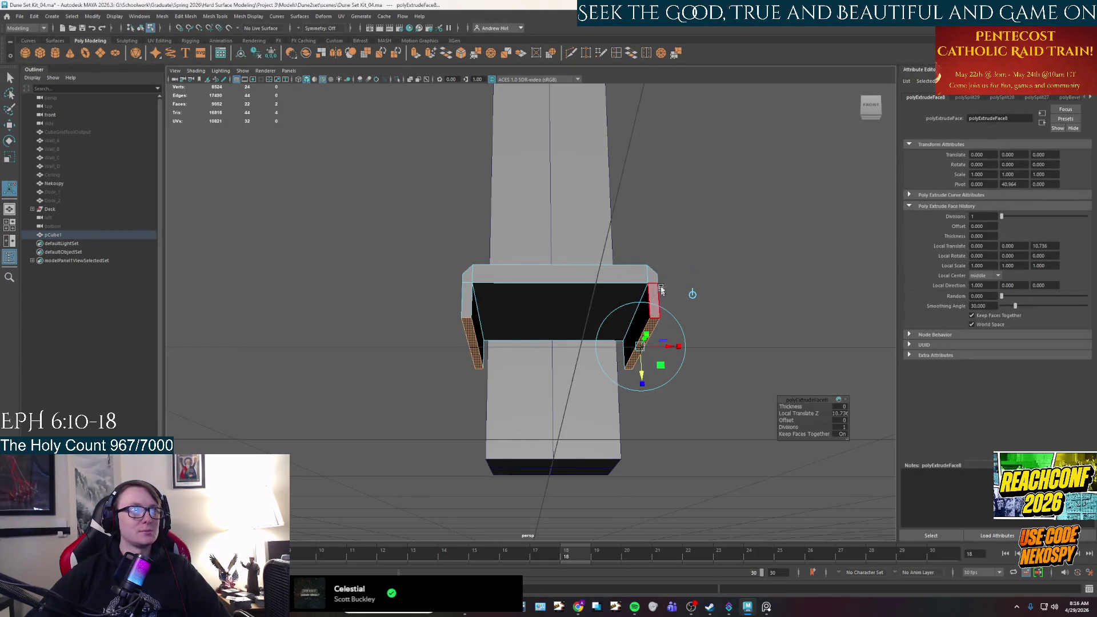
pyautogui.click(319, 146)
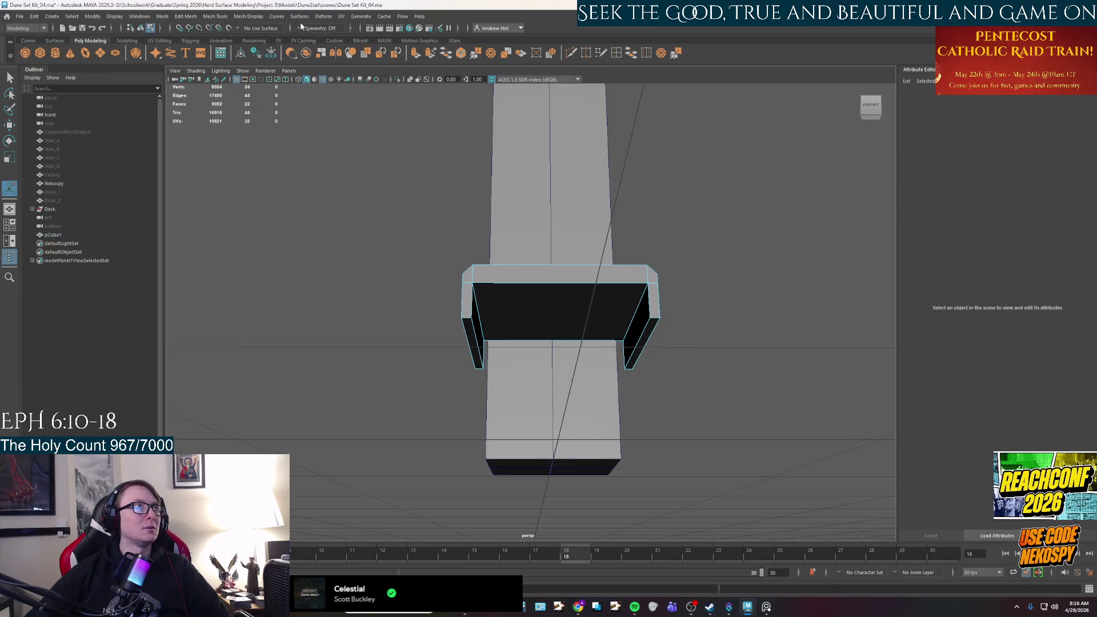
# - With Object X symmetry on, move the mirrored leg faces inward along X
pyautogui.click(298, 28)
pyautogui.click(320, 44)
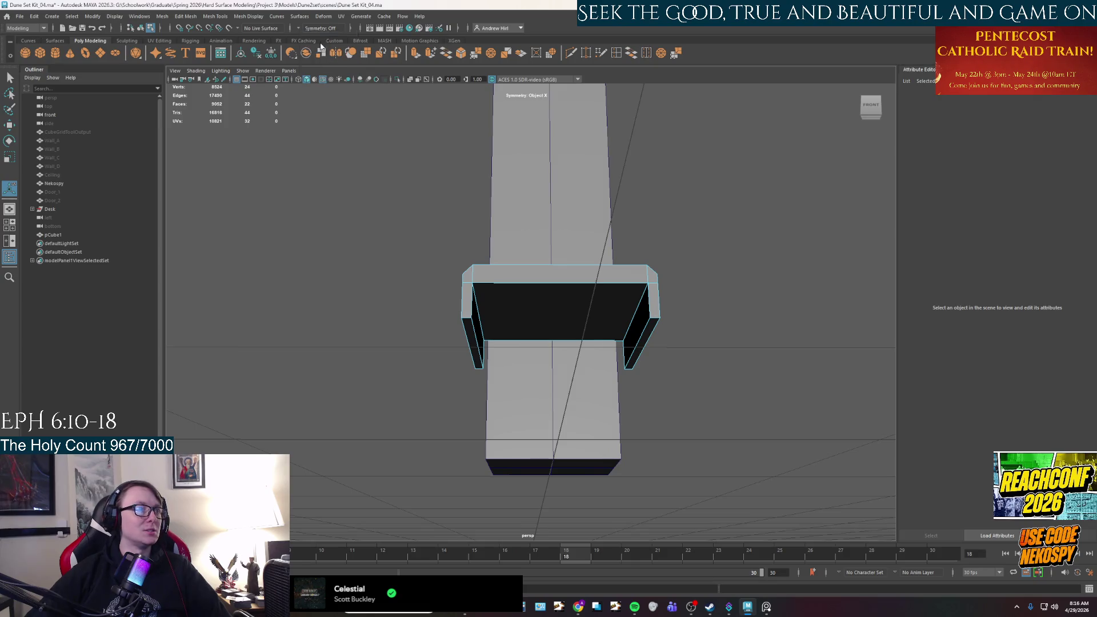
pyautogui.click(470, 343)
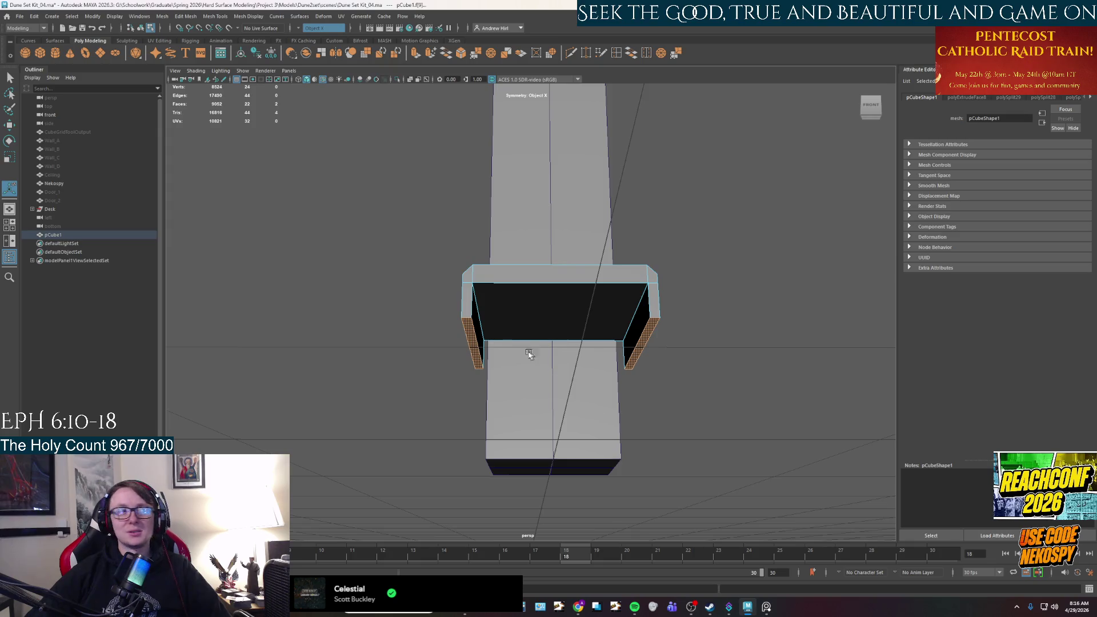
pyautogui.press('w')
pyautogui.moveTo(501, 347)
pyautogui.mouseDown()
pyautogui.moveTo(522, 351)
pyautogui.moveTo(527, 389)
pyautogui.mouseUp()
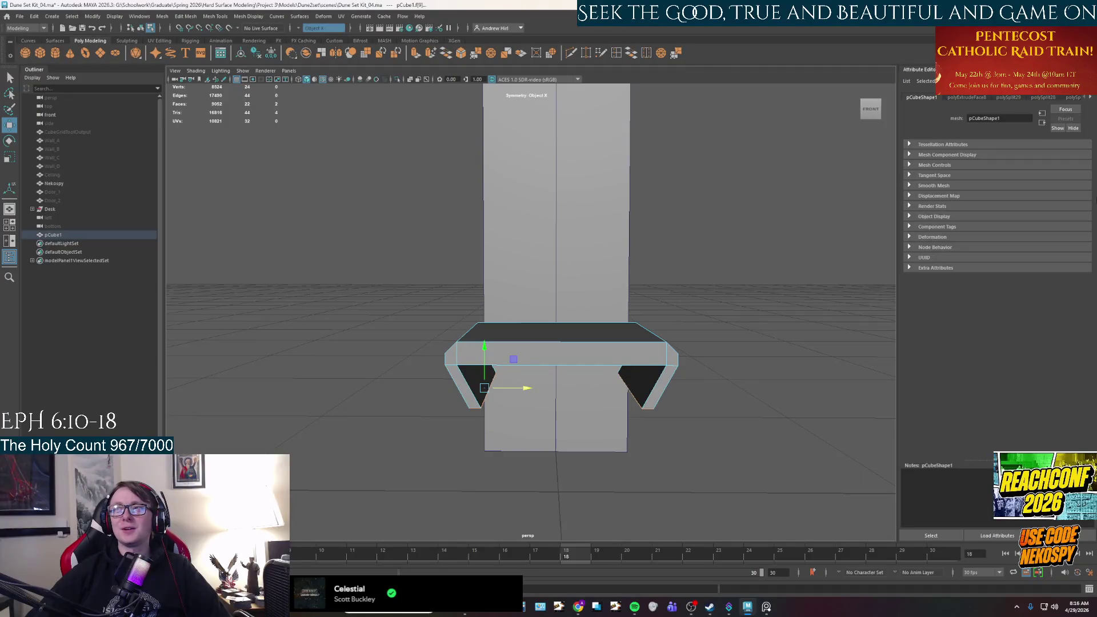
# - Bring the Dune reference board with desk and chair photos to the front
pyautogui.scroll(-2, 674, 372)
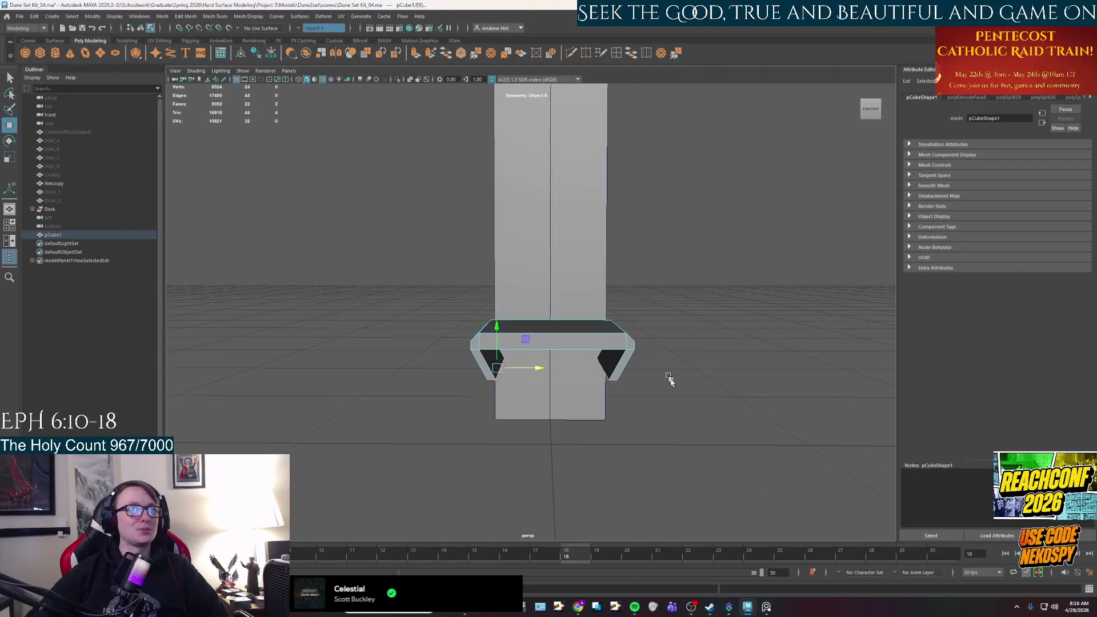
pyautogui.click(769, 608)
pyautogui.scroll(-5, 770, 377)
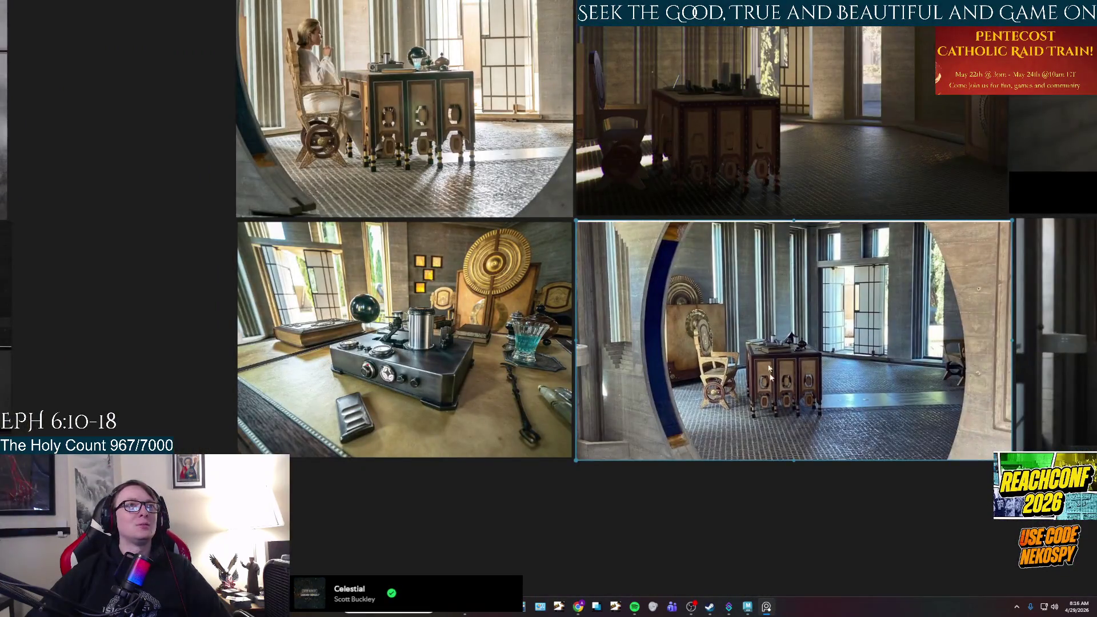
# - Pan and zoom across the PureRef board to study the desk photos and image clusters
pyautogui.moveTo(777, 518)
pyautogui.mouseDown(button='middle')
pyautogui.moveTo(687, 579)
pyautogui.moveTo(622, 589)
pyautogui.mouseUp(button='middle')
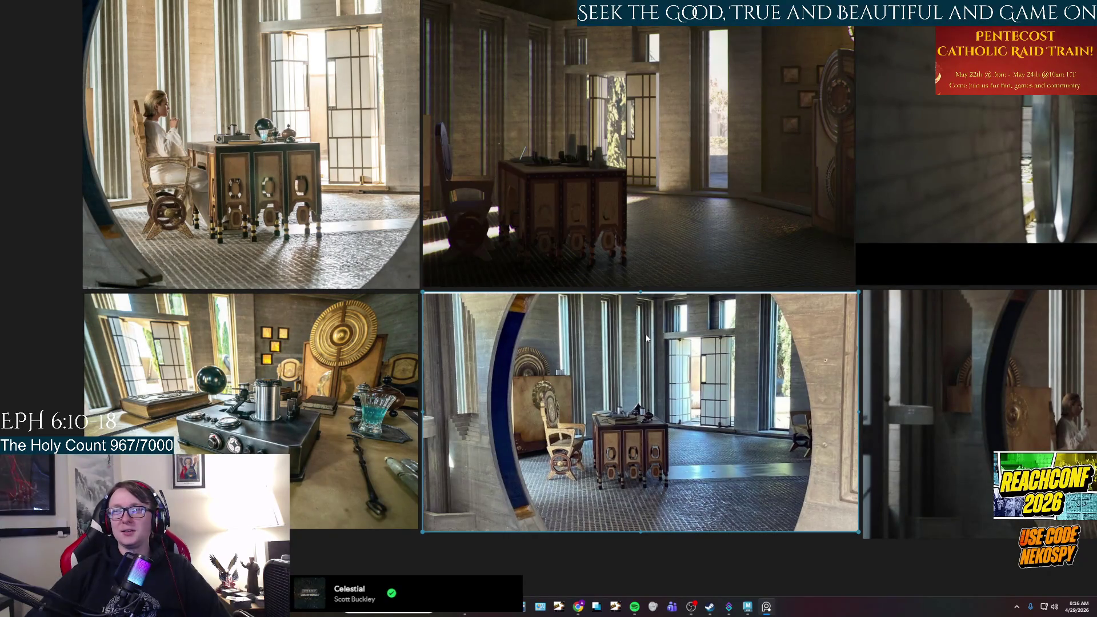
pyautogui.moveTo(604, 231)
pyautogui.mouseDown(button='middle')
pyautogui.moveTo(601, 315)
pyautogui.moveTo(589, 296)
pyautogui.mouseUp(button='middle')
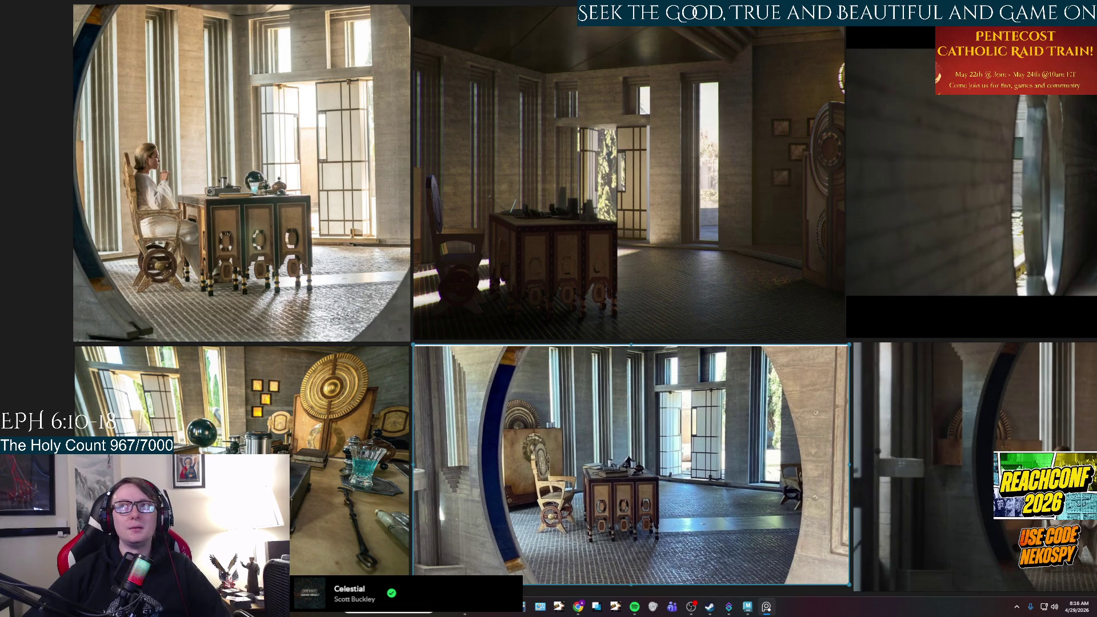
pyautogui.moveTo(642, 227)
pyautogui.mouseDown(button='middle')
pyautogui.moveTo(450, 234)
pyautogui.moveTo(361, 224)
pyautogui.moveTo(662, 257)
pyautogui.mouseUp(button='middle')
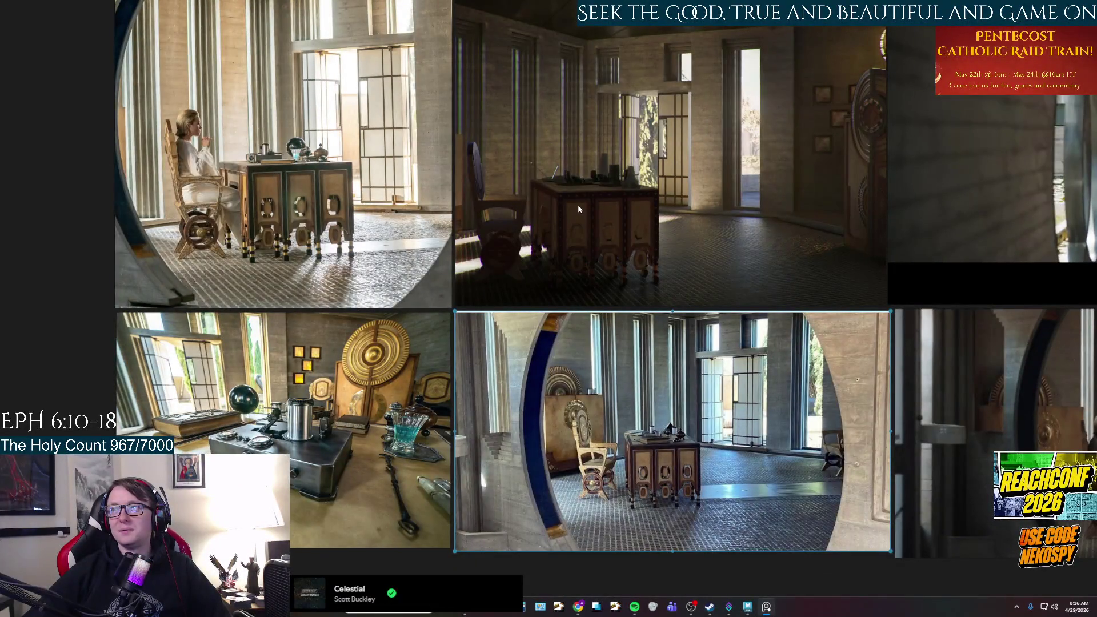
pyautogui.moveTo(549, 229)
pyautogui.mouseDown(button='middle')
pyautogui.moveTo(702, 320)
pyautogui.moveTo(572, 263)
pyautogui.mouseUp(button='middle')
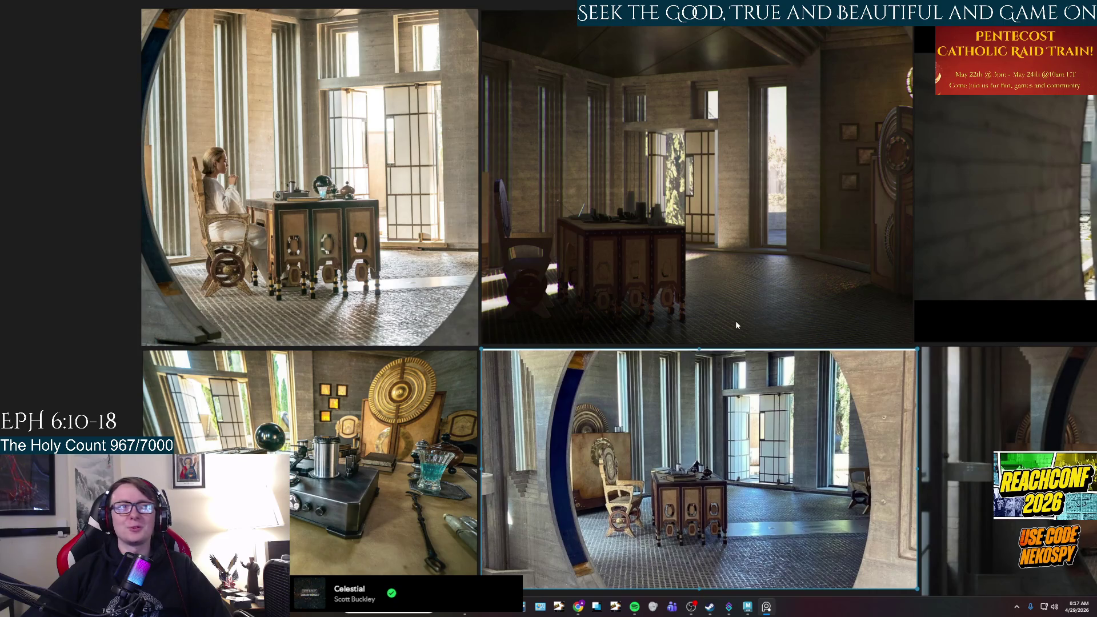
pyautogui.scroll(-1, 742, 468)
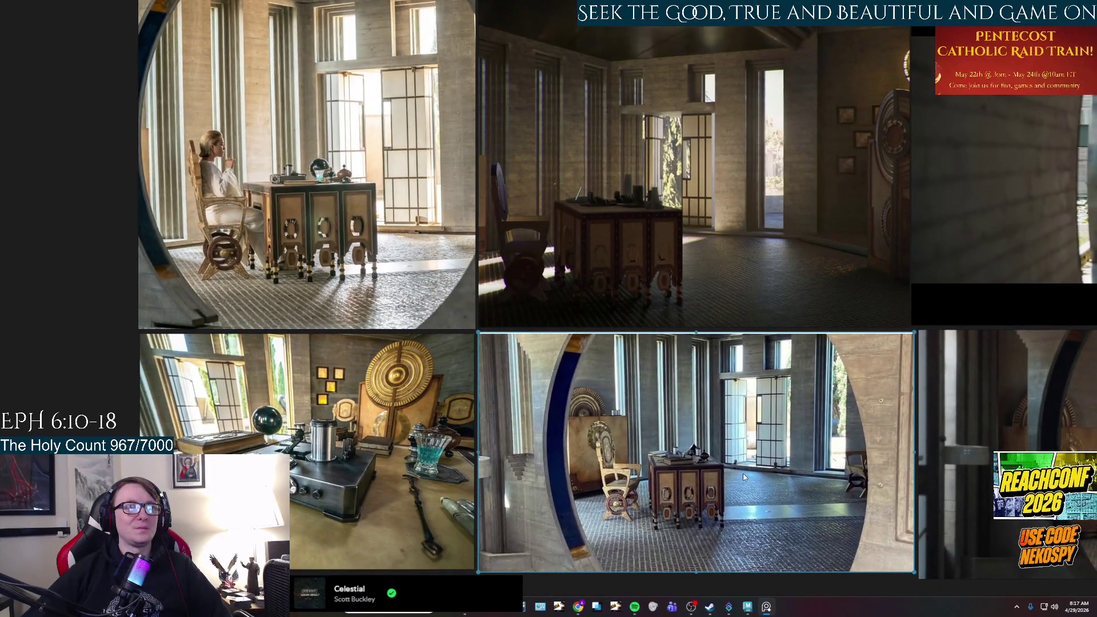
pyautogui.moveTo(641, 432); pyautogui.dragTo(610, 286, button='middle')
pyautogui.scroll(3, 620, 338)
pyautogui.scroll(-3, 620, 338)
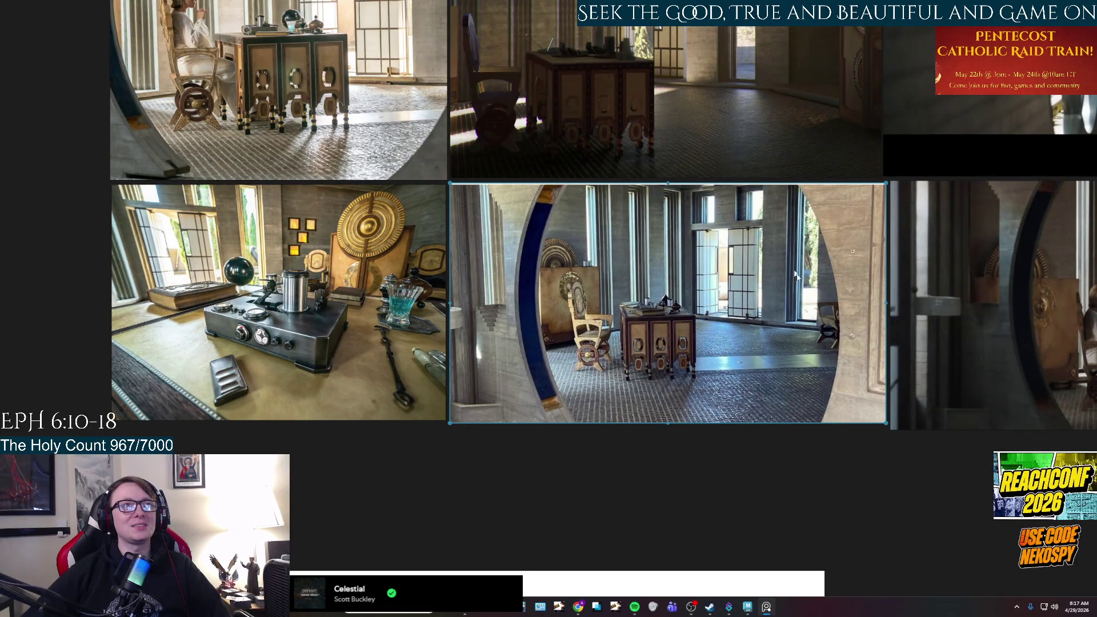
pyautogui.scroll(-10, 687, 296)
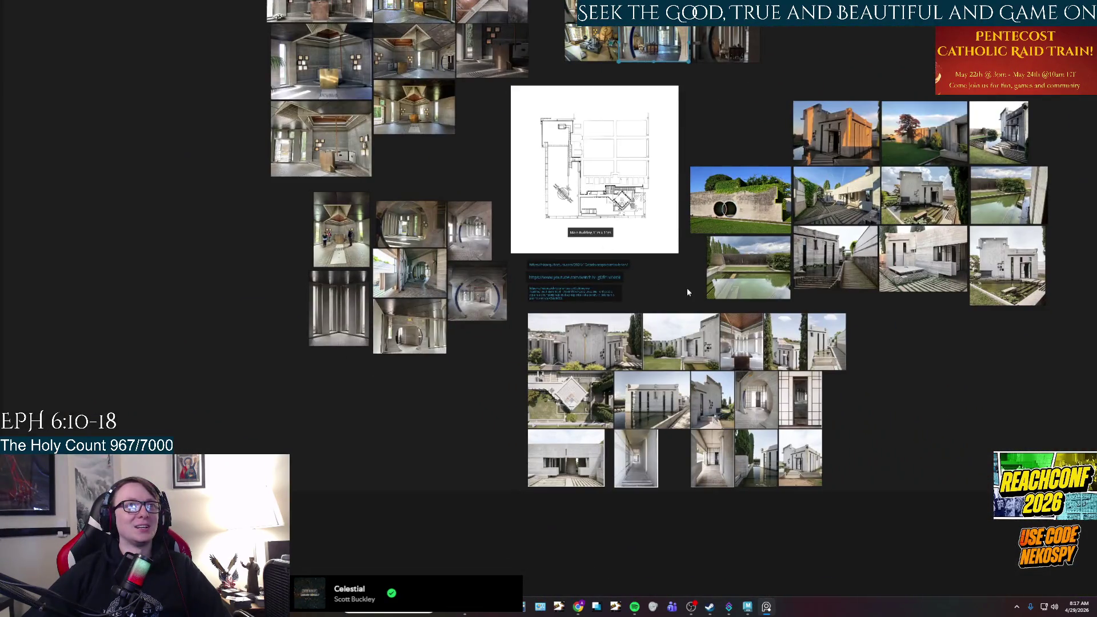
pyautogui.moveTo(687, 292); pyautogui.dragTo(594, 305, button='middle')
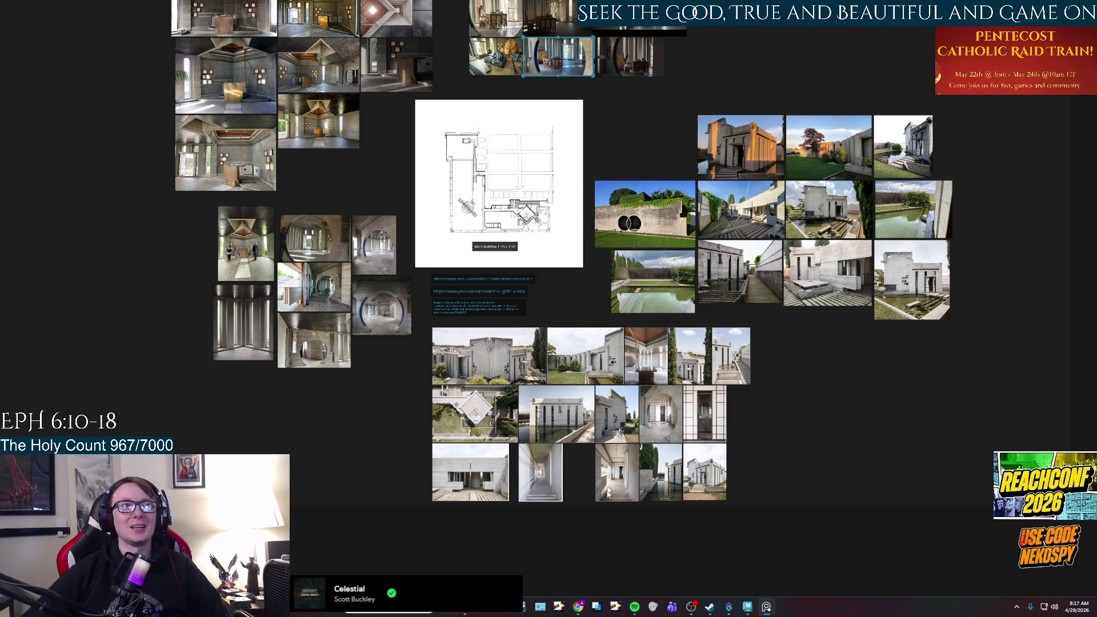
pyautogui.scroll(2, 740, 345)
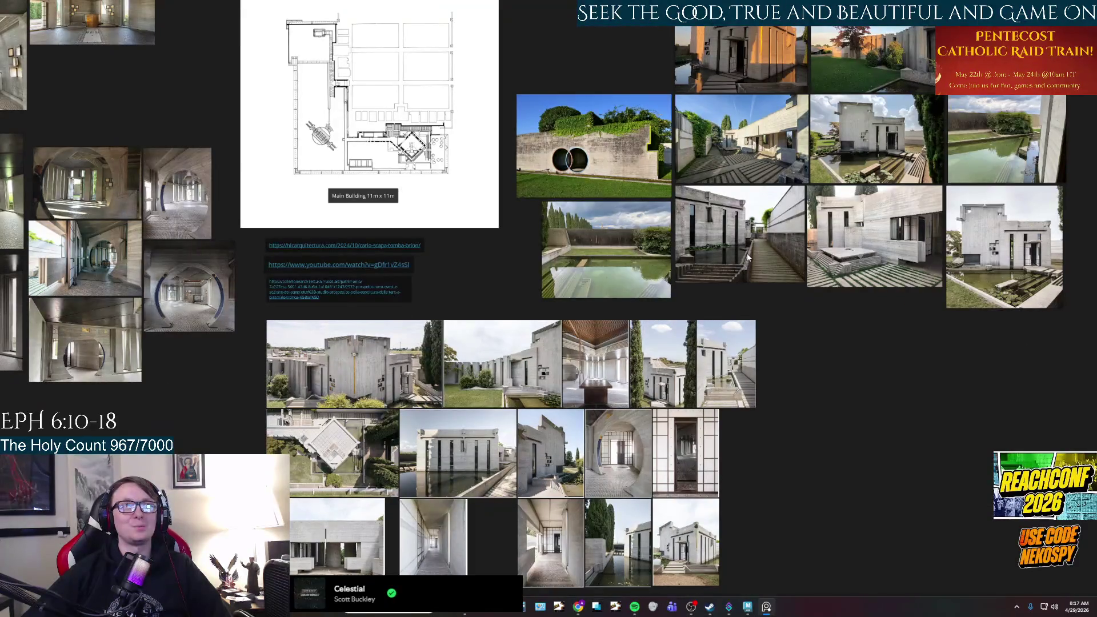
pyautogui.scroll(5, 723, 255)
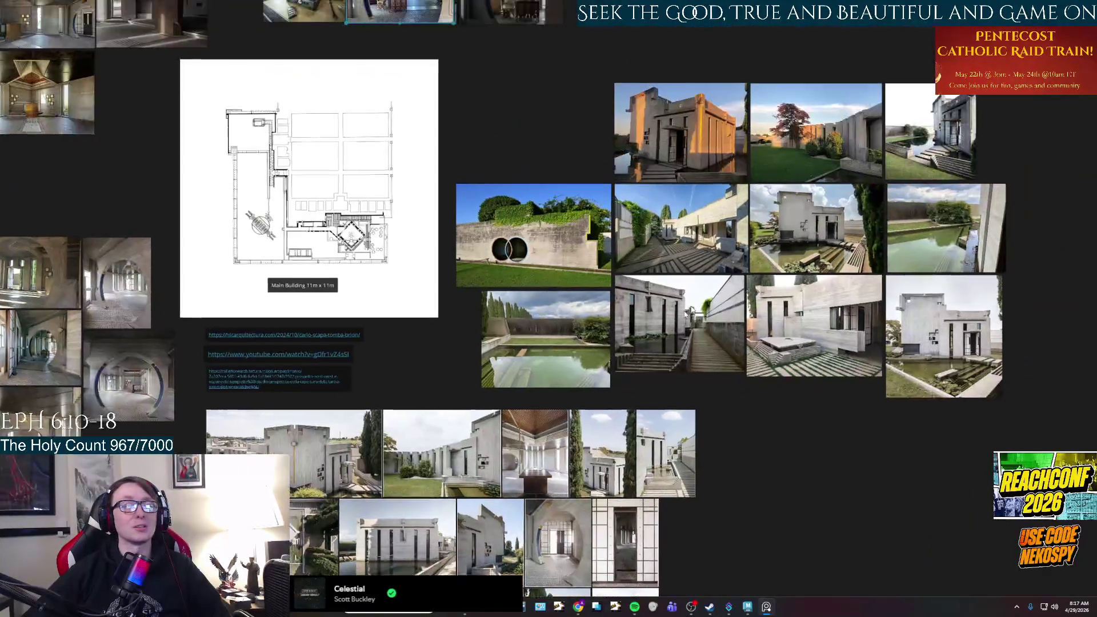
pyautogui.scroll(-5, 718, 308)
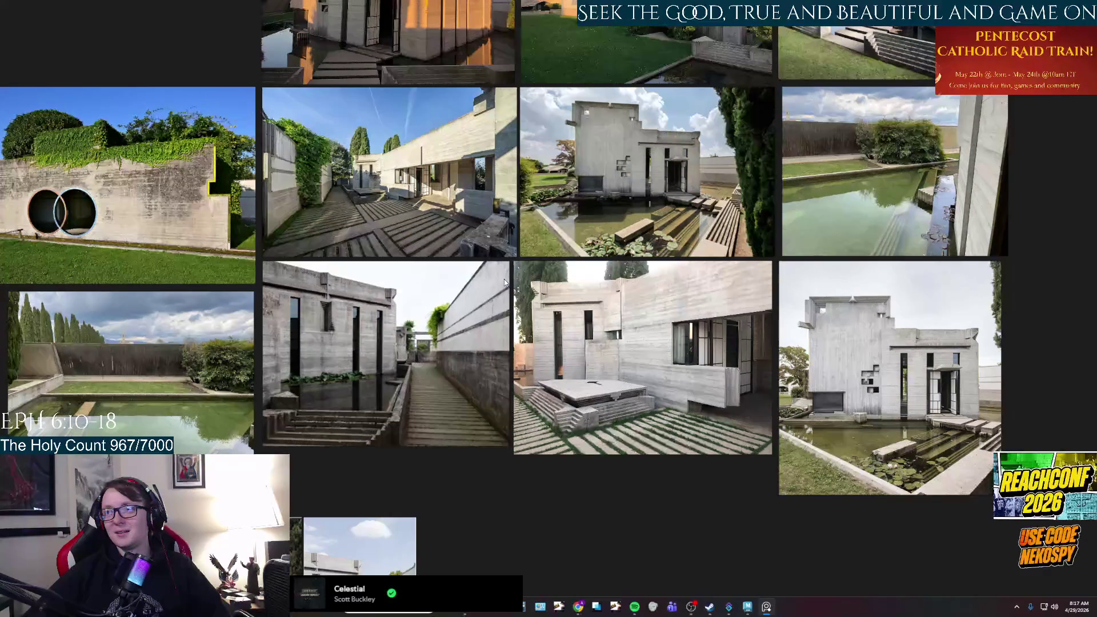
# - Frame the interior photo with the chair, then return to the Maya scene
pyautogui.moveTo(504, 279)
pyautogui.mouseDown(button='middle')
pyautogui.moveTo(518, 299)
pyautogui.moveTo(591, 326)
pyautogui.mouseUp(button='middle')
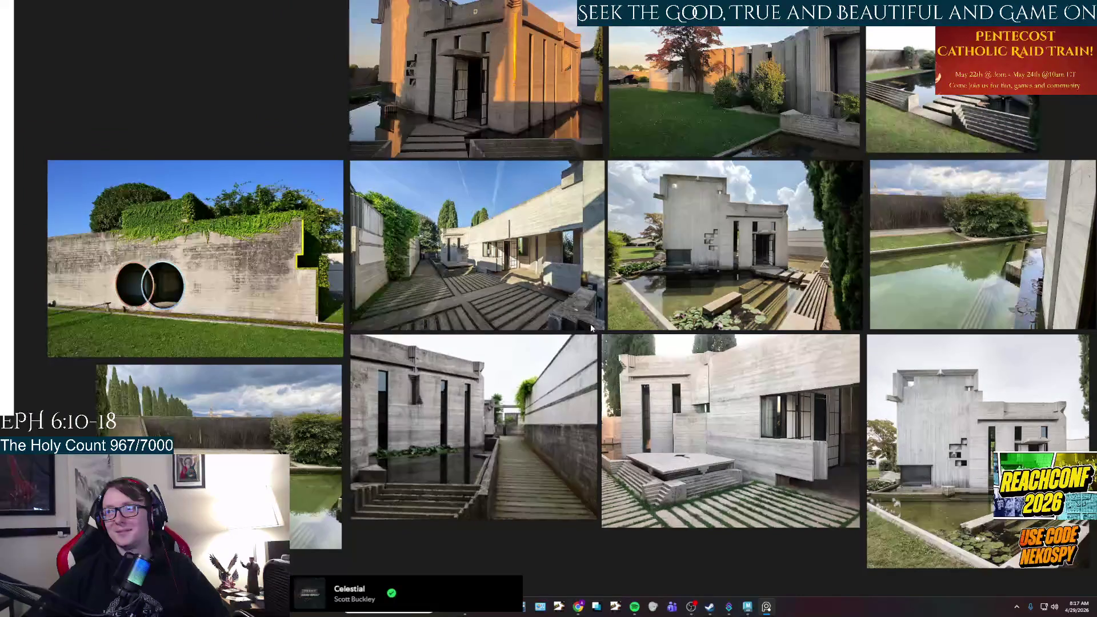
pyautogui.moveTo(542, 288)
pyautogui.mouseDown(button='middle')
pyautogui.moveTo(553, 338)
pyautogui.moveTo(634, 392)
pyautogui.mouseUp(button='middle')
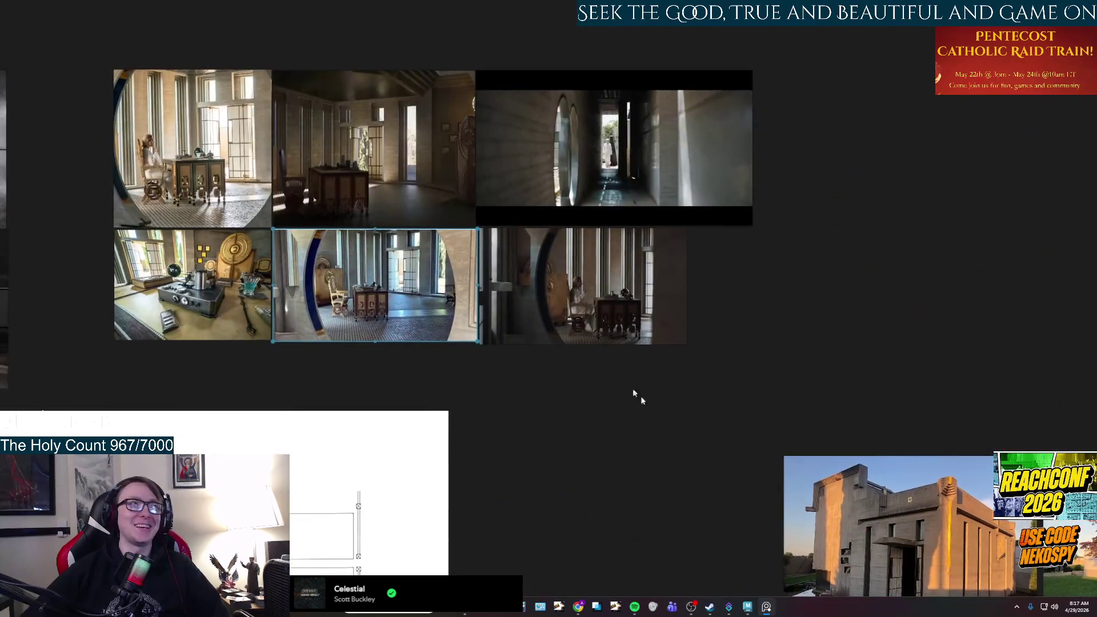
pyautogui.scroll(5, 634, 392)
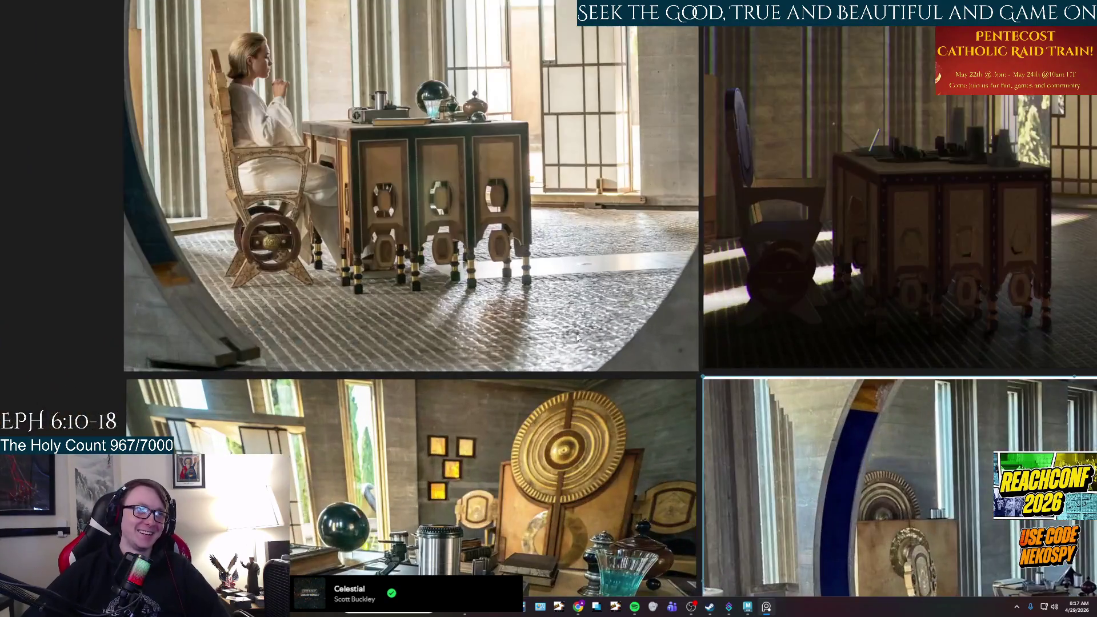
pyautogui.moveTo(577, 337); pyautogui.dragTo(495, 220, button='middle')
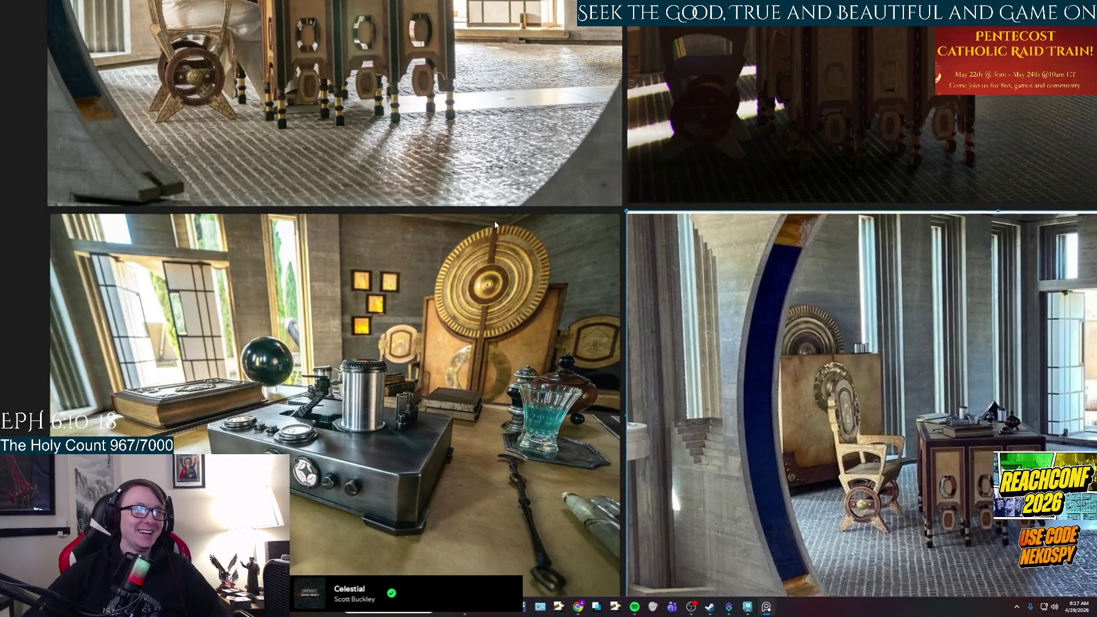
pyautogui.moveTo(892, 352)
pyautogui.mouseDown(button='middle')
pyautogui.moveTo(798, 269)
pyautogui.moveTo(706, 299)
pyautogui.moveTo(639, 266)
pyautogui.moveTo(576, 345)
pyautogui.moveTo(506, 371)
pyautogui.mouseUp(button='middle')
pyautogui.moveTo(526, 443); pyautogui.dragTo(563, 396, button='middle')
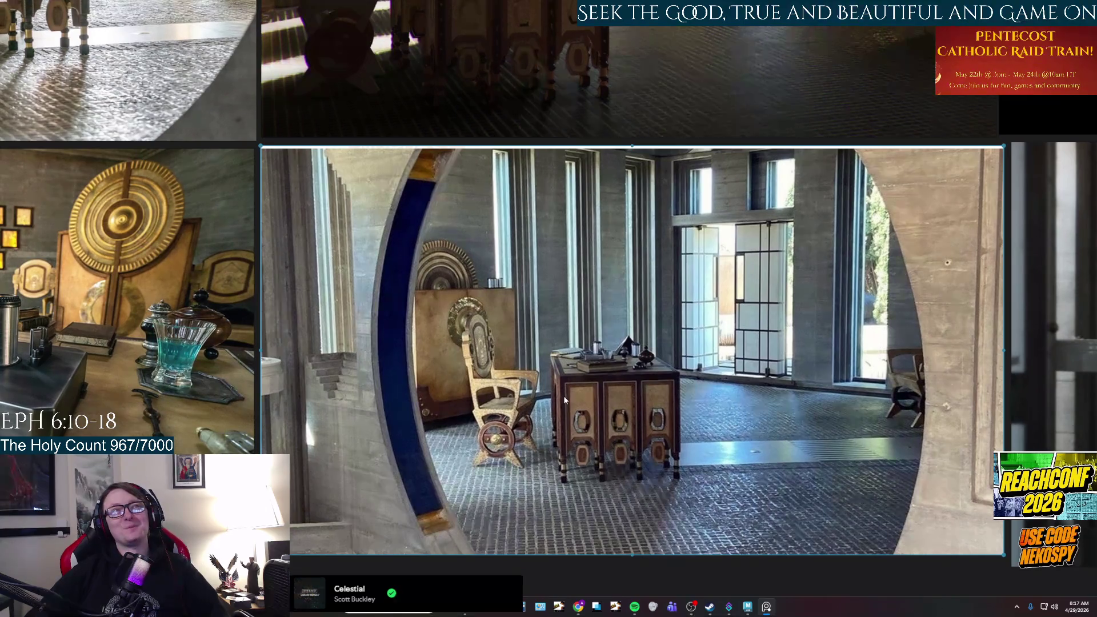
pyautogui.scroll(-5, 557, 431)
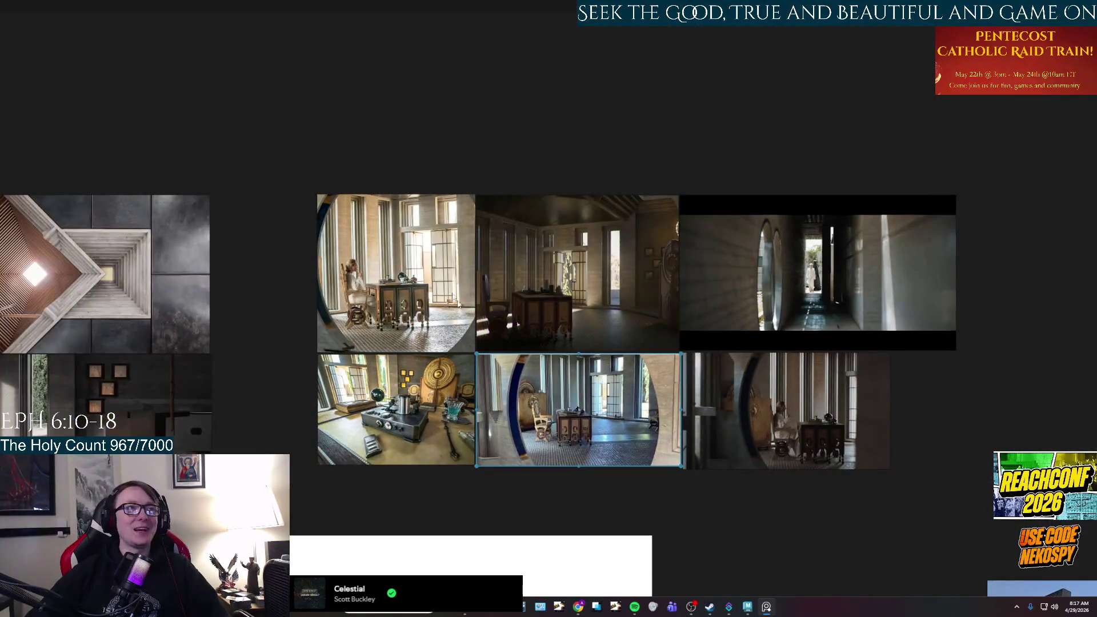
pyautogui.scroll(4, 589, 399)
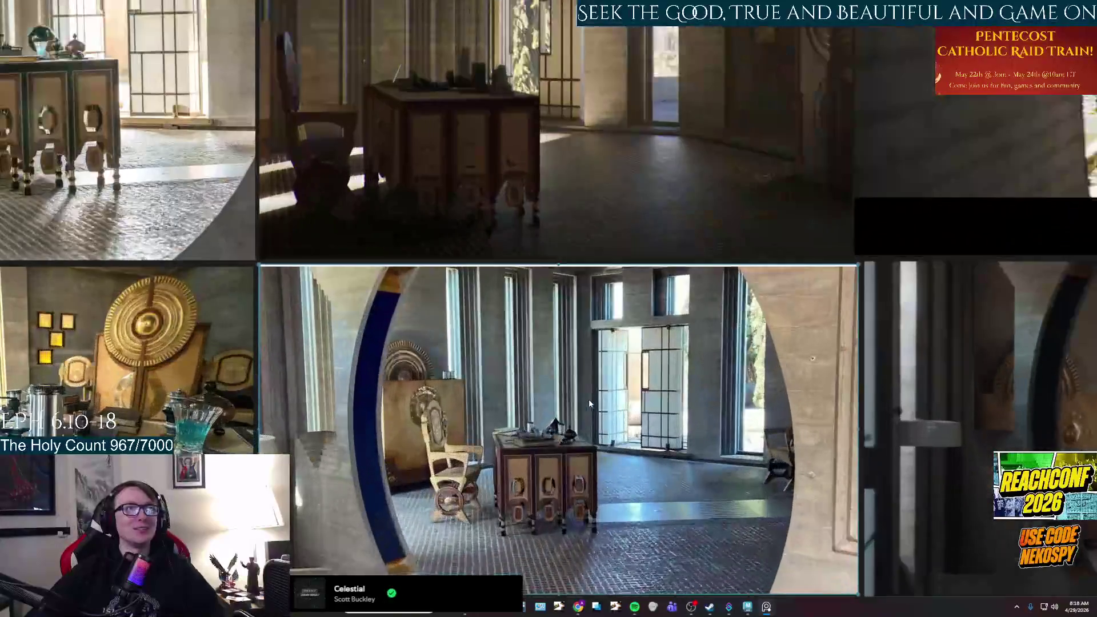
pyautogui.scroll(-2, 590, 407)
pyautogui.scroll(-1, 592, 410)
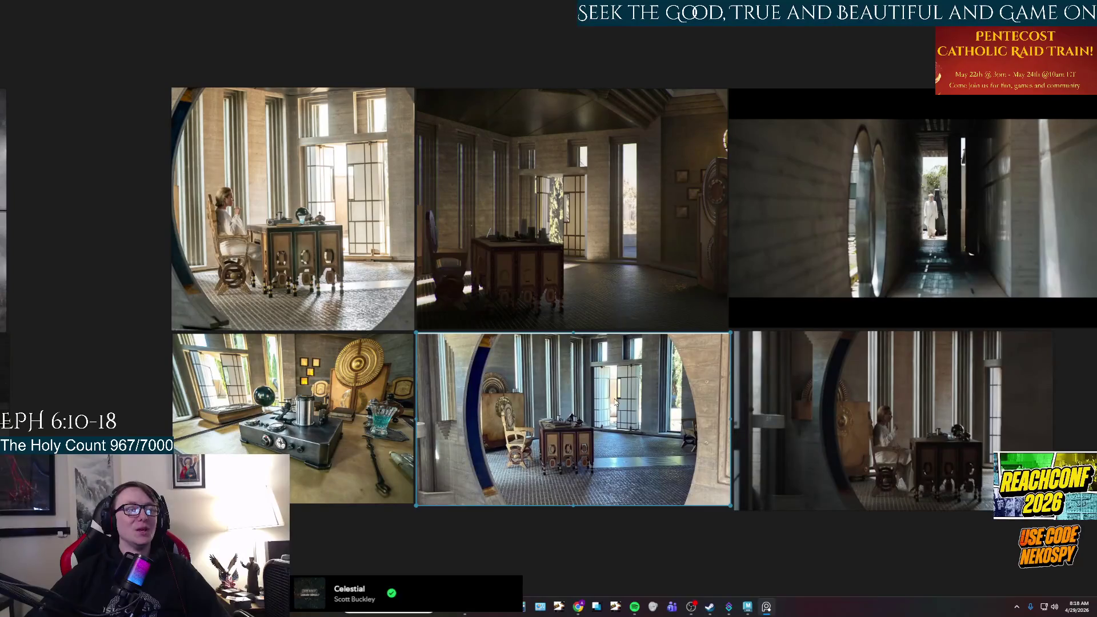
pyautogui.click(748, 606)
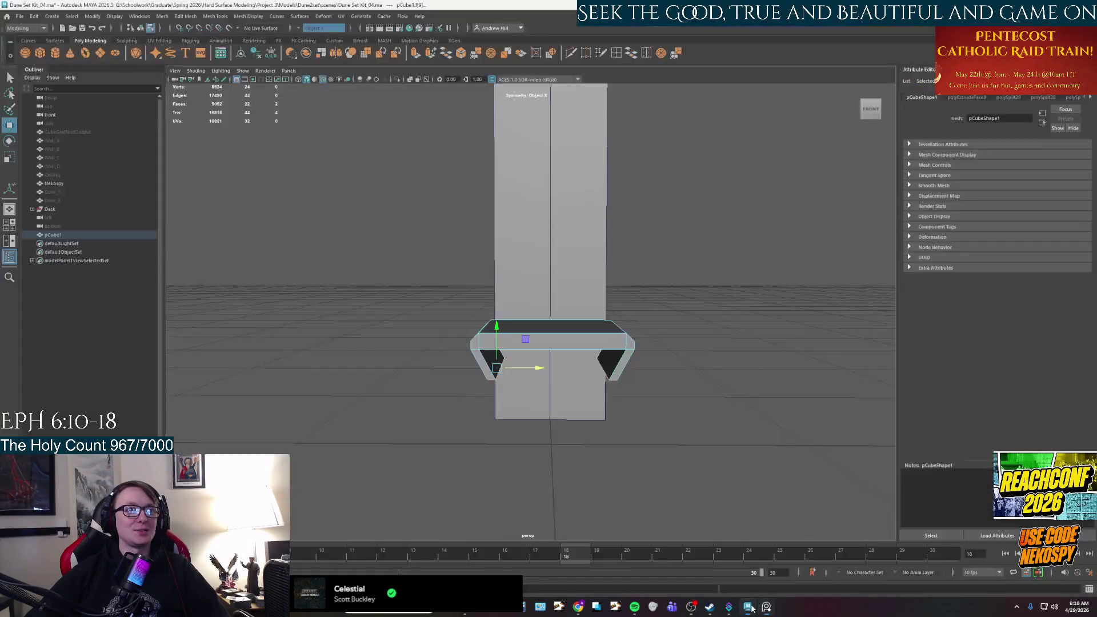
# - Clear the face selection, glance at the reference board, and orbit under the seat piece
pyautogui.click(700, 401)
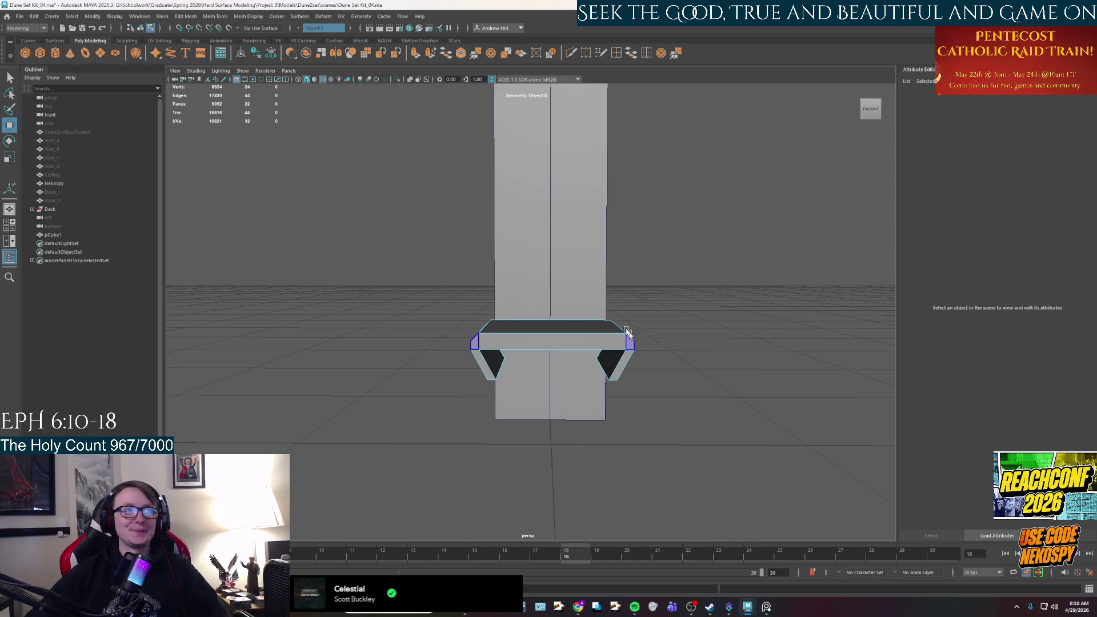
pyautogui.click(763, 606)
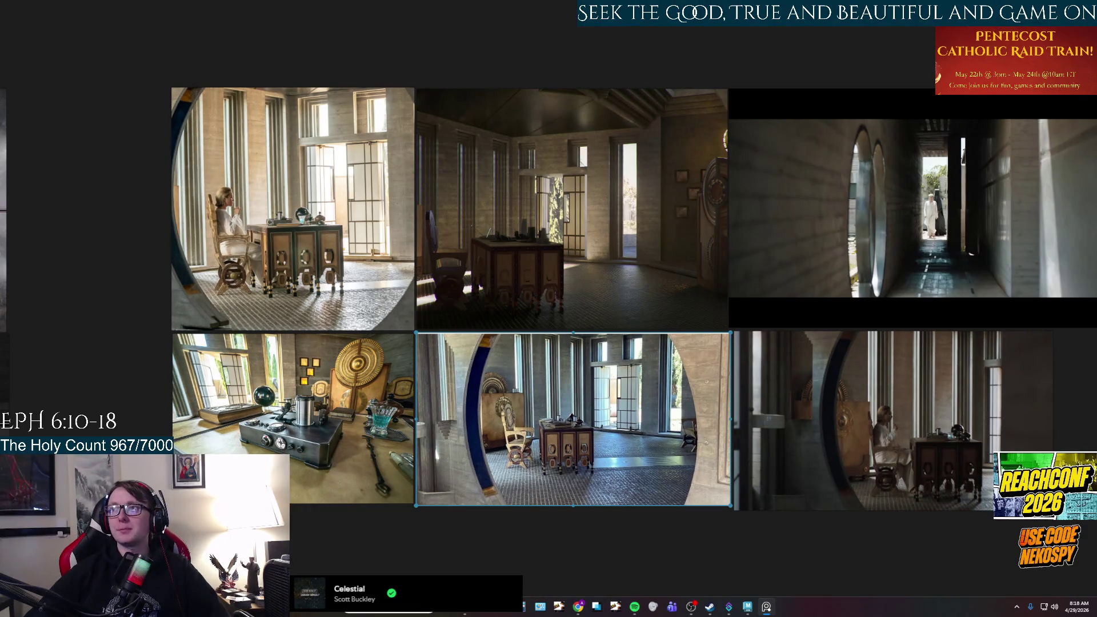
pyautogui.click(747, 606)
pyautogui.moveTo(584, 296)
pyautogui.keyDown('alt'); pyautogui.mouseDown()
pyautogui.moveTo(517, 334)
pyautogui.moveTo(561, 349)
pyautogui.mouseUp(); pyautogui.keyUp('alt')
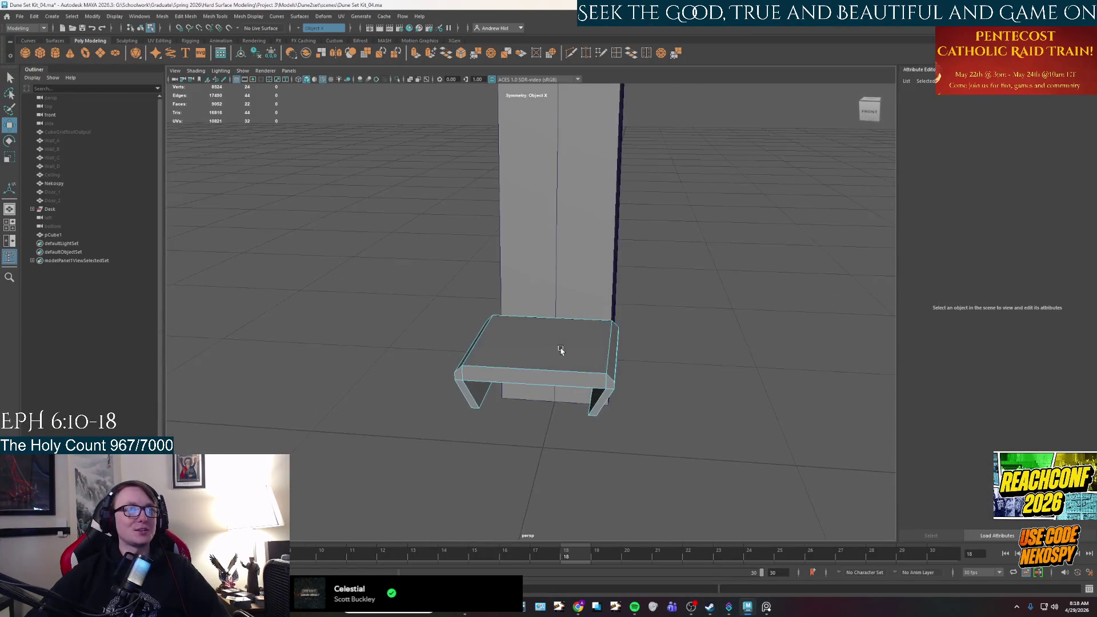
pyautogui.moveTo(589, 413)
pyautogui.keyDown('alt'); pyautogui.mouseDown()
pyautogui.moveTo(611, 387)
pyautogui.moveTo(601, 386)
pyautogui.moveTo(628, 411)
pyautogui.mouseUp(); pyautogui.keyUp('alt')
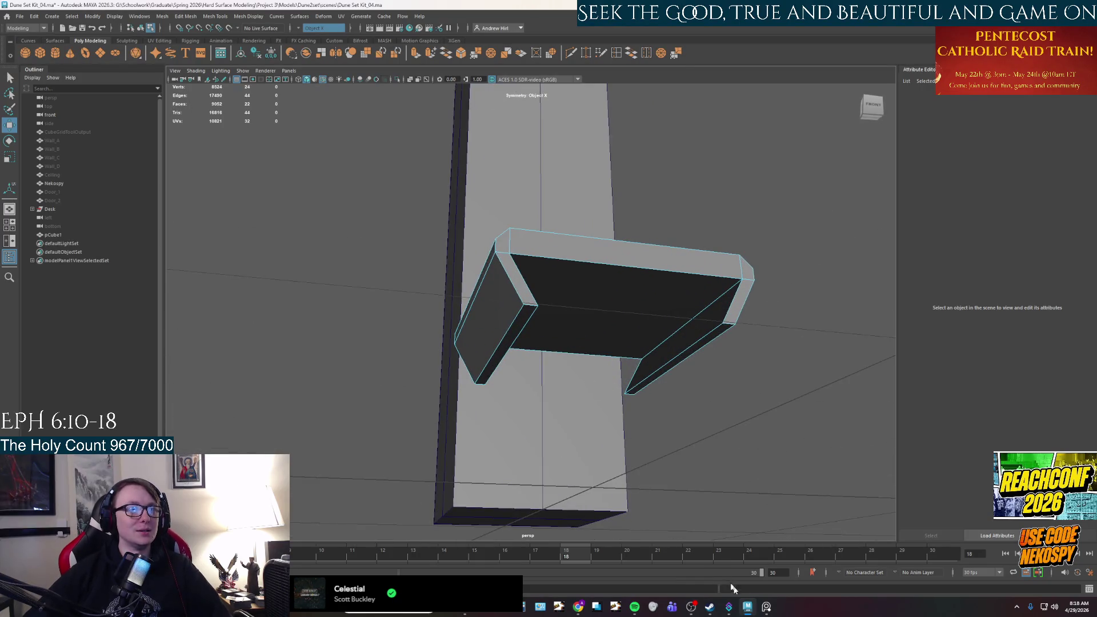
# - Zoom around the reference photos briefly, then return to Maya
pyautogui.click(766, 607)
pyautogui.scroll(5, 515, 469)
pyautogui.scroll(2, 515, 469)
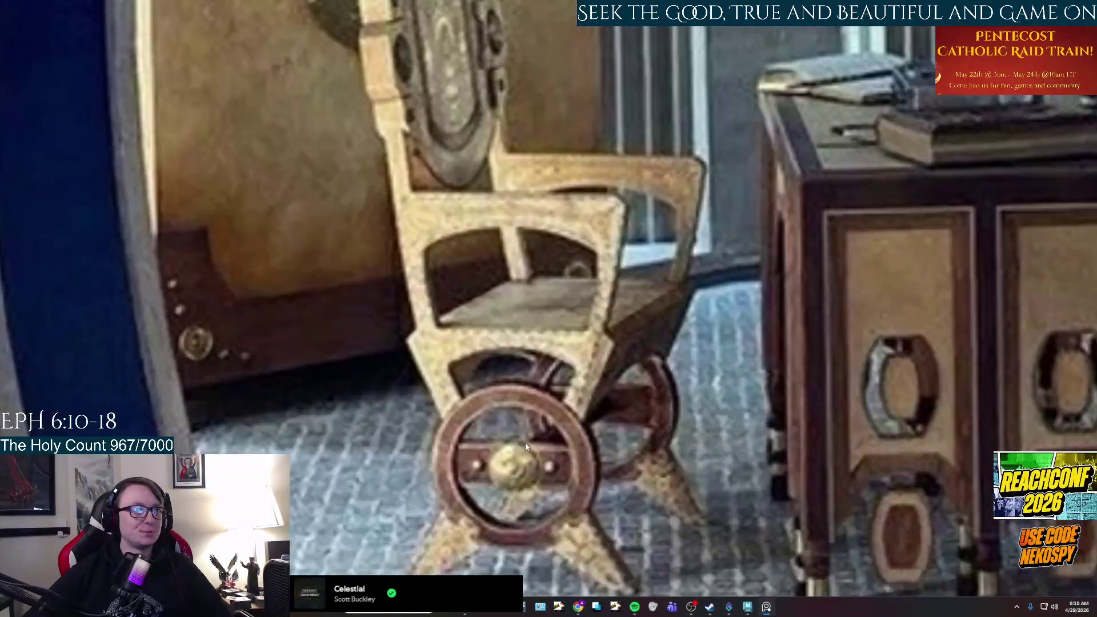
pyautogui.scroll(-3, 515, 468)
pyautogui.click(748, 606)
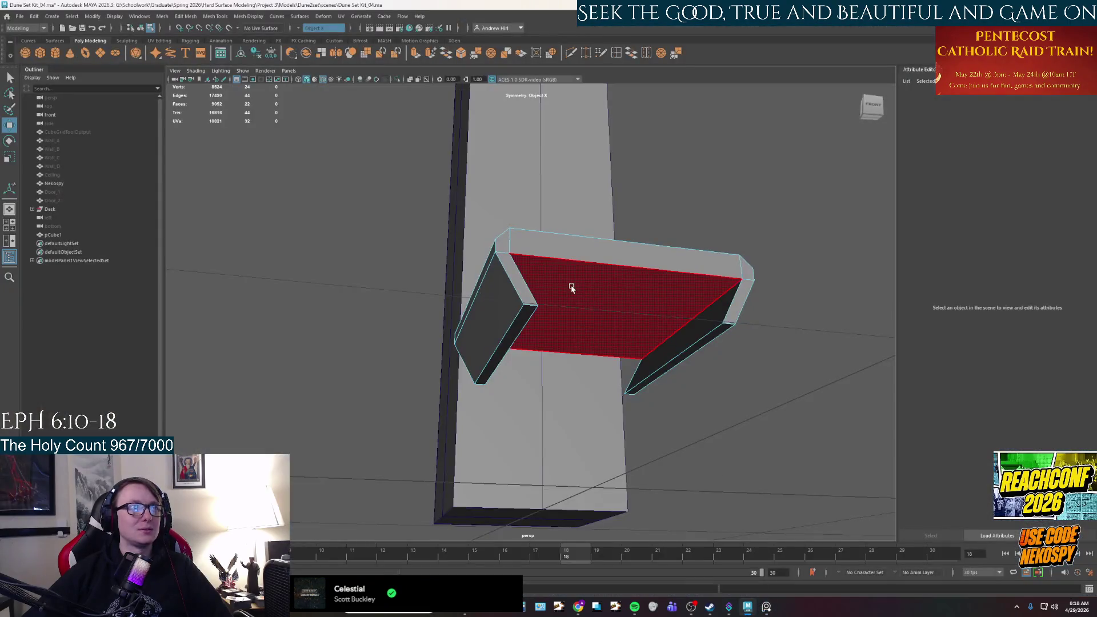
# - Select the side faces of both legs with the Move tool, then bring up the chair reference photo
pyautogui.keyDown('alt'); pyautogui.moveTo(573, 287); pyautogui.dragTo(529, 225); pyautogui.keyUp('alt')
pyautogui.moveTo(396, 298)
pyautogui.mouseDown(button='right')
pyautogui.moveTo(396, 252)
pyautogui.moveTo(396, 276)
pyautogui.mouseUp(button='right')
pyautogui.click(400, 328)
pyautogui.moveTo(399, 329)
pyautogui.keyDown('alt'); pyautogui.mouseDown()
pyautogui.moveTo(514, 371)
pyautogui.moveTo(511, 349)
pyautogui.moveTo(610, 351)
pyautogui.moveTo(689, 412)
pyautogui.moveTo(595, 385)
pyautogui.moveTo(627, 393)
pyautogui.mouseUp(); pyautogui.keyUp('alt')
pyautogui.press('w')
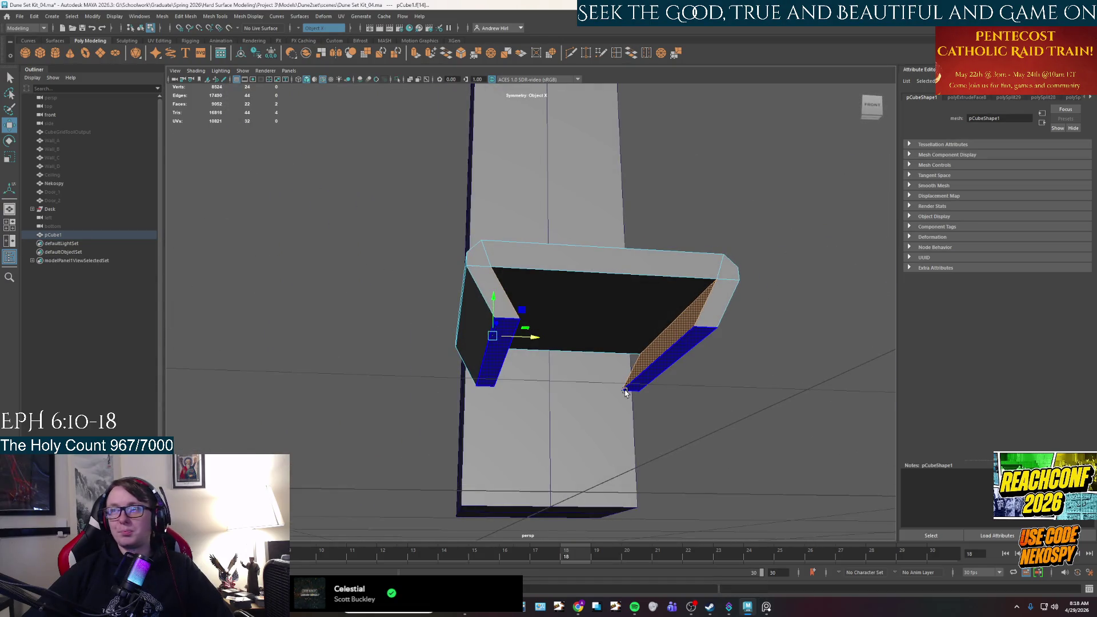
pyautogui.click(764, 609)
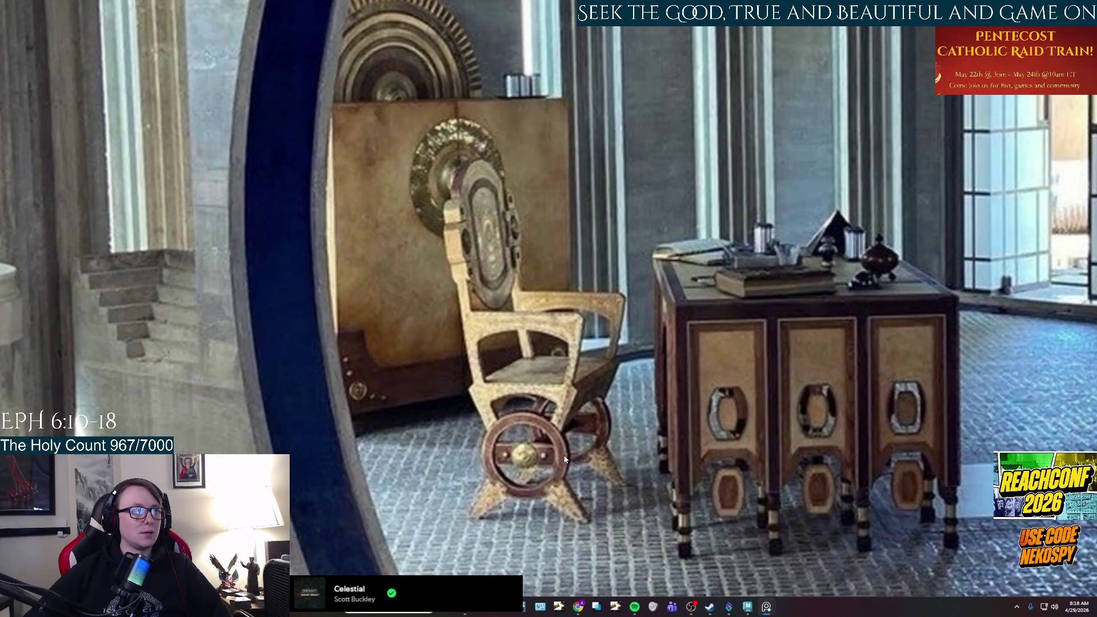
# - Pan and zoom across the room photos over to the corridor photo
pyautogui.scroll(-3, 564, 458)
pyautogui.moveTo(494, 310)
pyautogui.mouseDown(button='middle')
pyautogui.moveTo(611, 248)
pyautogui.moveTo(711, 245)
pyautogui.mouseUp(button='middle')
pyautogui.scroll(5, 455, 352)
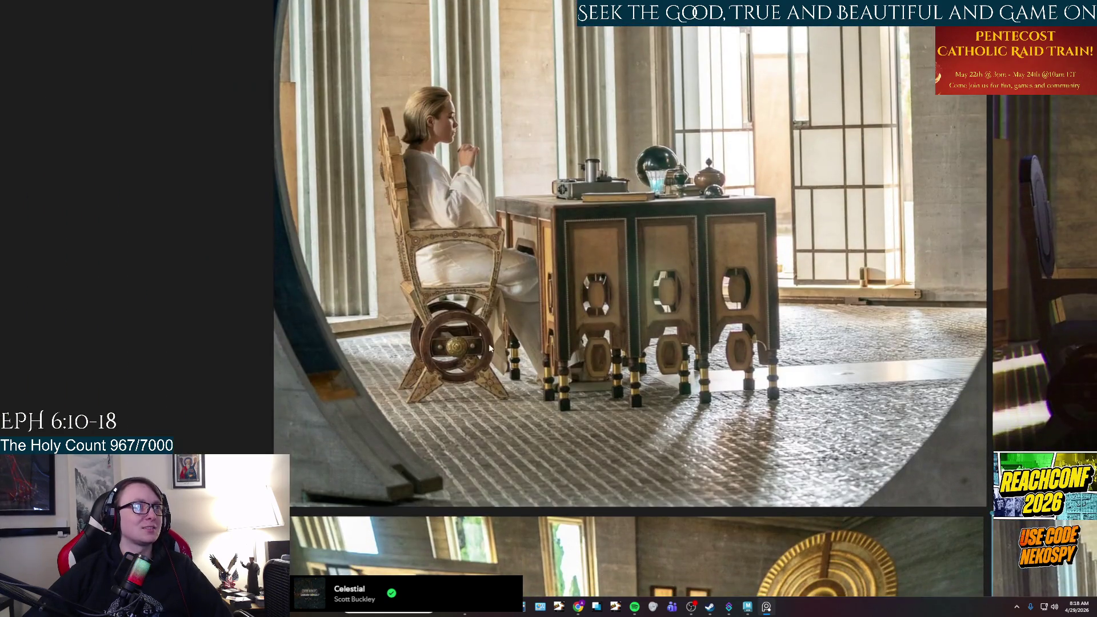
pyautogui.scroll(-3, 437, 361)
pyautogui.moveTo(437, 361); pyautogui.dragTo(378, 198, button='middle')
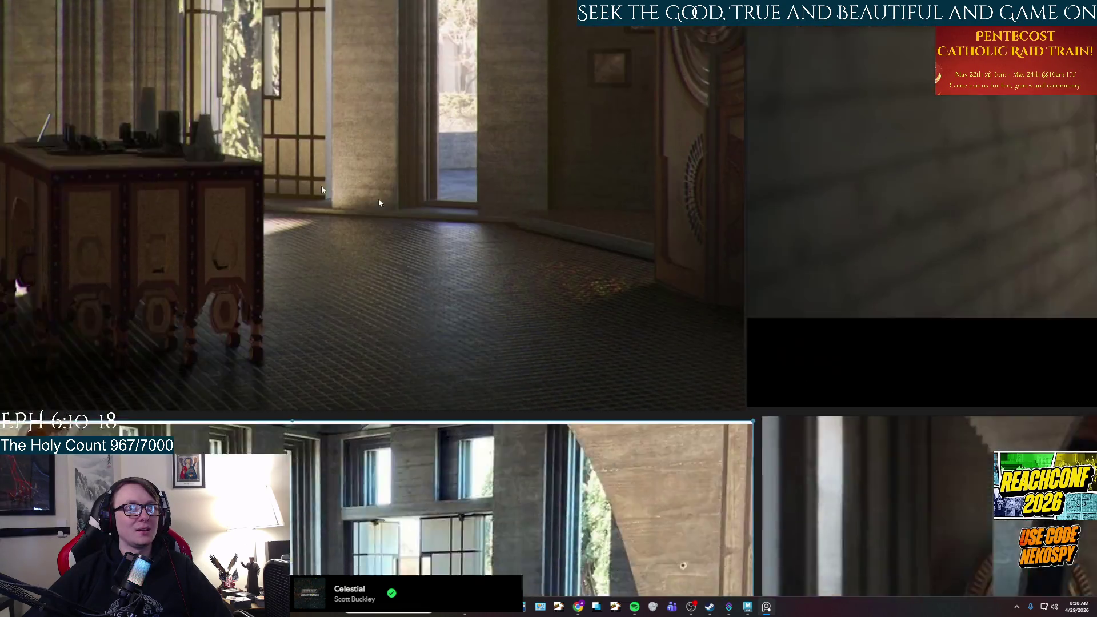
pyautogui.scroll(3, 449, 218)
pyautogui.scroll(-3, 450, 218)
pyautogui.moveTo(489, 160); pyautogui.dragTo(641, 337, button='middle')
pyautogui.scroll(3, 641, 337)
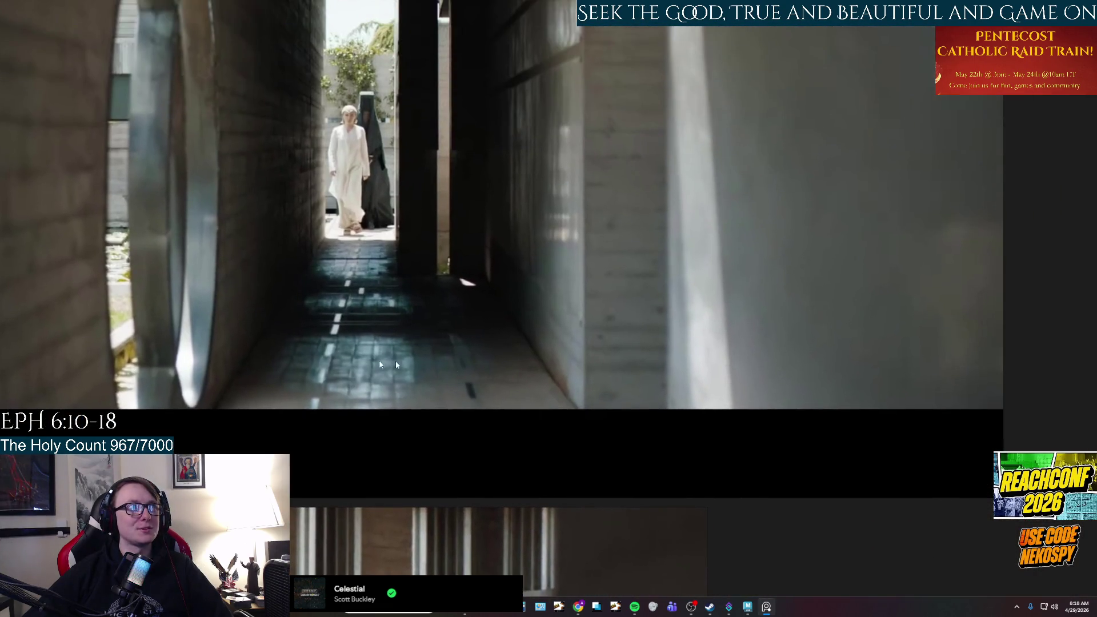
pyautogui.scroll(-3, 509, 342)
# - Zoom in on the chair-and-desk photo, then minimize PureRef to view the Maya seat piece
pyautogui.moveTo(508, 342); pyautogui.dragTo(711, 297, button='middle')
pyautogui.scroll(3, 711, 297)
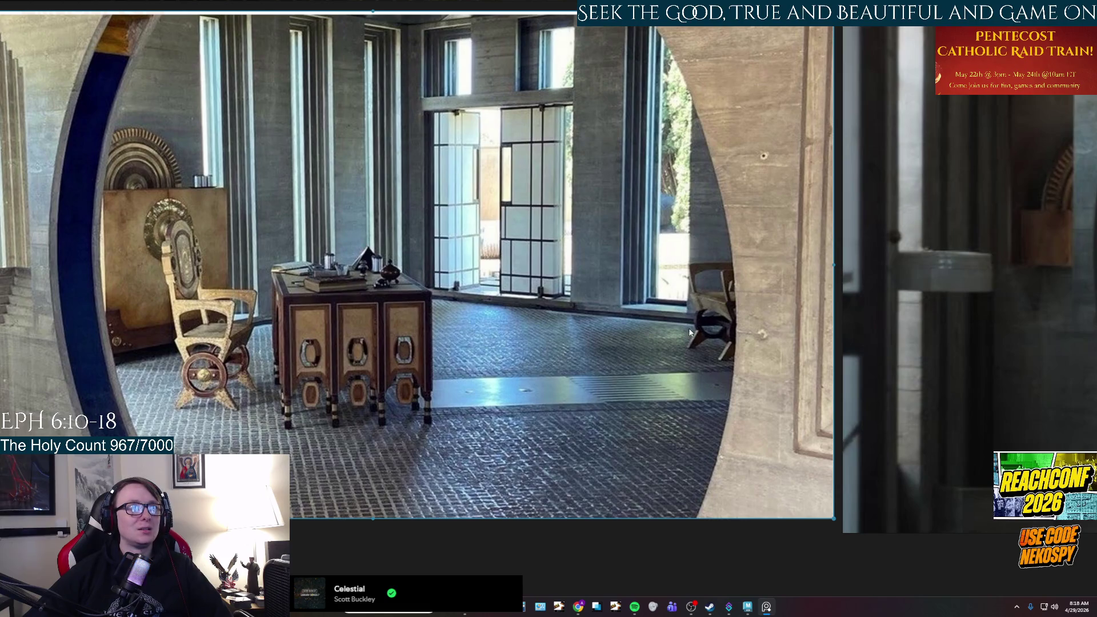
pyautogui.scroll(2, 727, 352)
pyautogui.scroll(1, 728, 350)
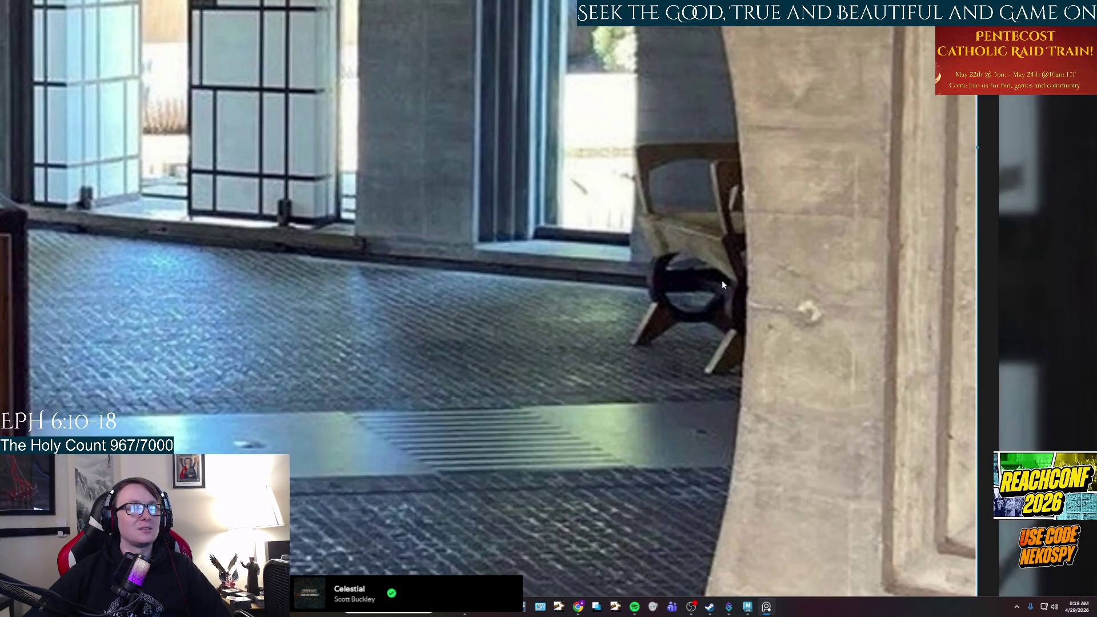
pyautogui.scroll(-2, 447, 325)
pyautogui.moveTo(182, 300); pyautogui.dragTo(696, 267, button='middle')
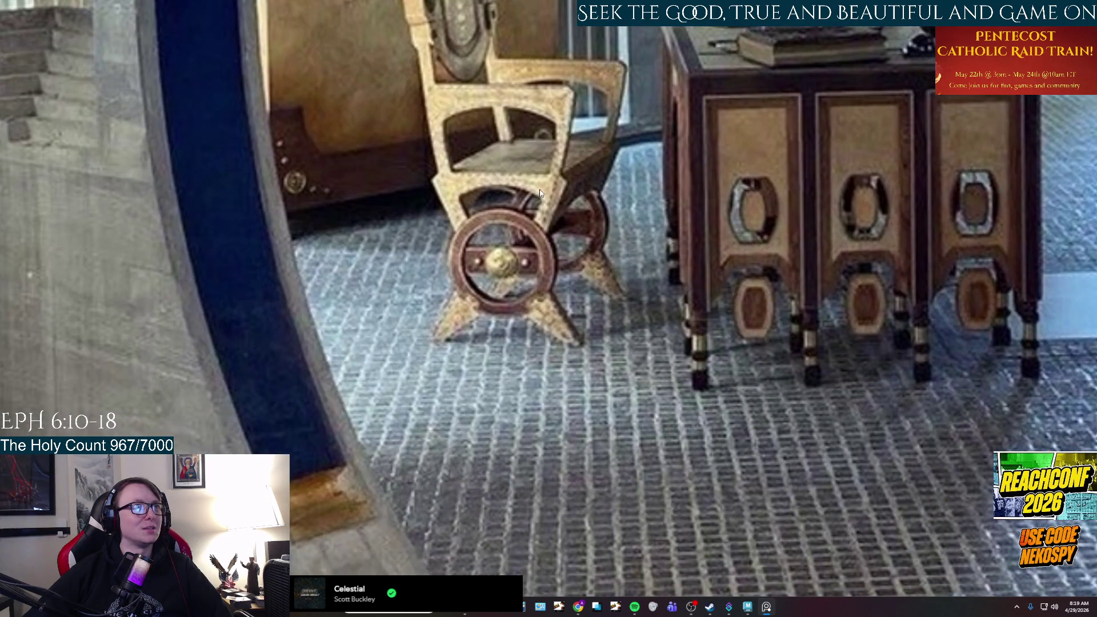
pyautogui.click(768, 607)
pyautogui.moveTo(560, 319)
pyautogui.keyDown('alt'); pyautogui.mouseDown()
pyautogui.moveTo(609, 371)
pyautogui.moveTo(485, 365)
pyautogui.moveTo(490, 325)
pyautogui.mouseUp(); pyautogui.keyUp('alt')
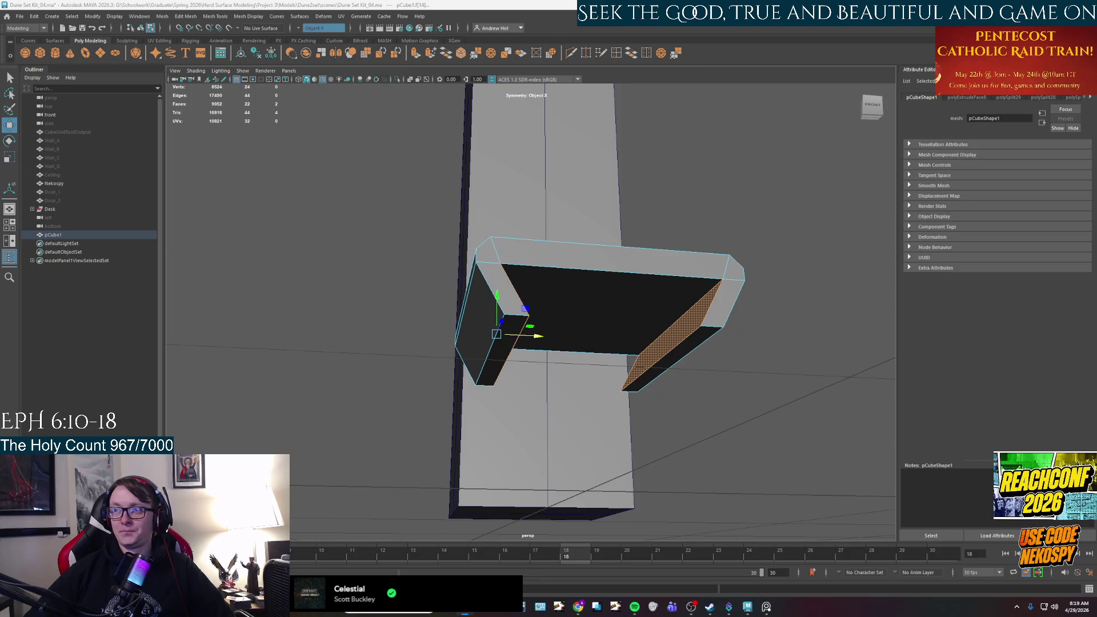
# - Deselect the seat, then unhide Wall_A through Ceiling from the Outliner with H
pyautogui.keyDown('alt'); pyautogui.moveTo(620, 411); pyautogui.dragTo(748, 413); pyautogui.keyUp('alt')
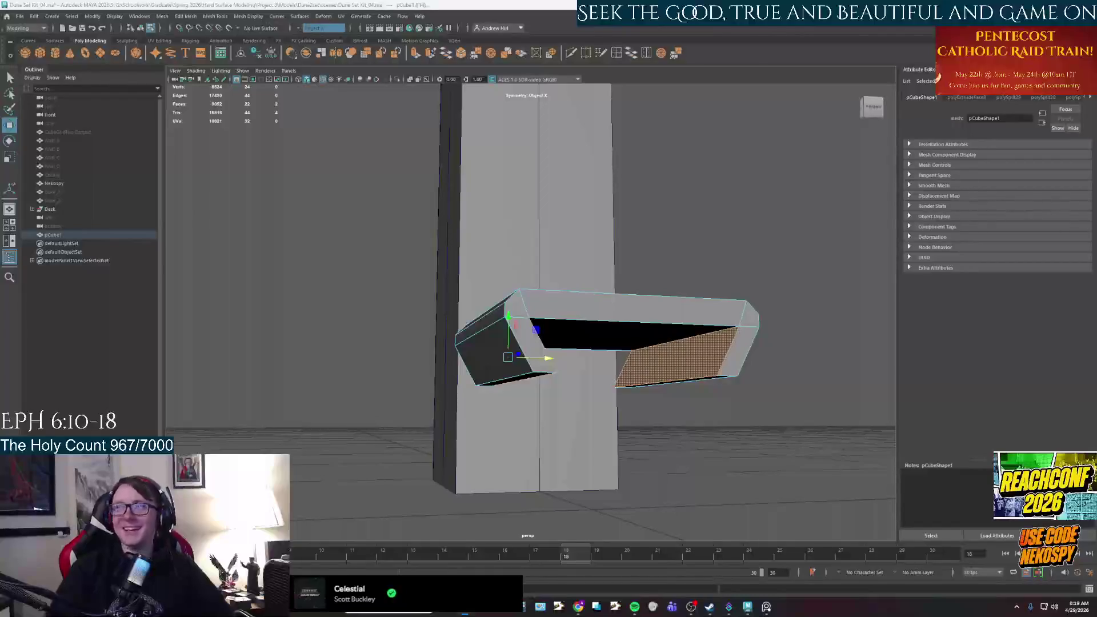
pyautogui.click(749, 171)
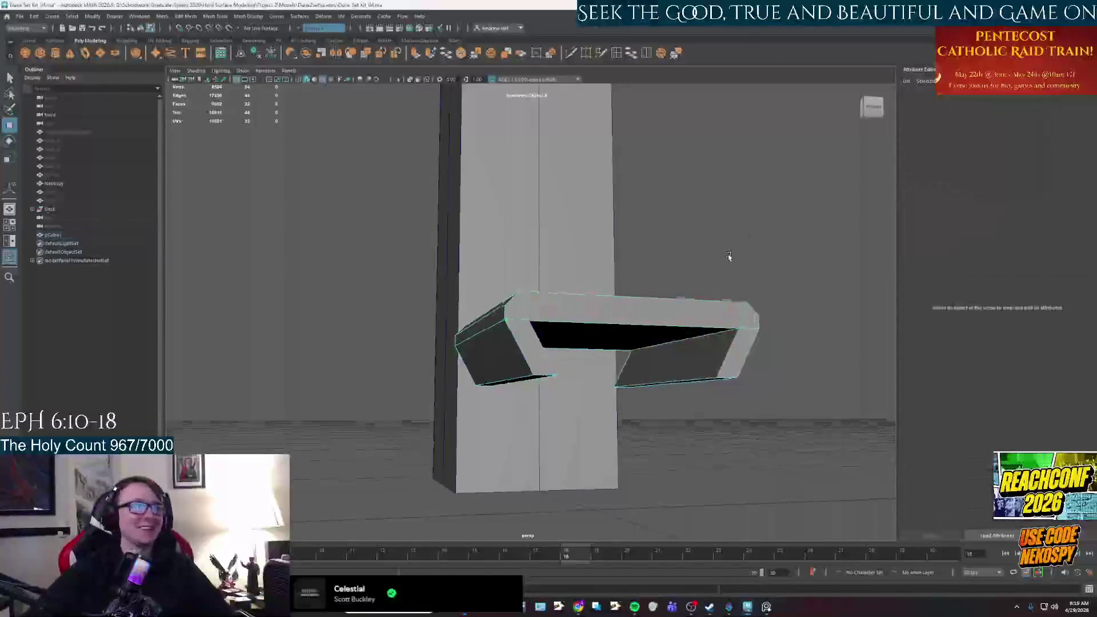
pyautogui.keyDown('alt'); pyautogui.moveTo(727, 255); pyautogui.dragTo(717, 262); pyautogui.keyUp('alt')
pyautogui.scroll(-4, 718, 272)
pyautogui.moveTo(53, 140); pyautogui.dragTo(64, 201)
pyautogui.press('h')
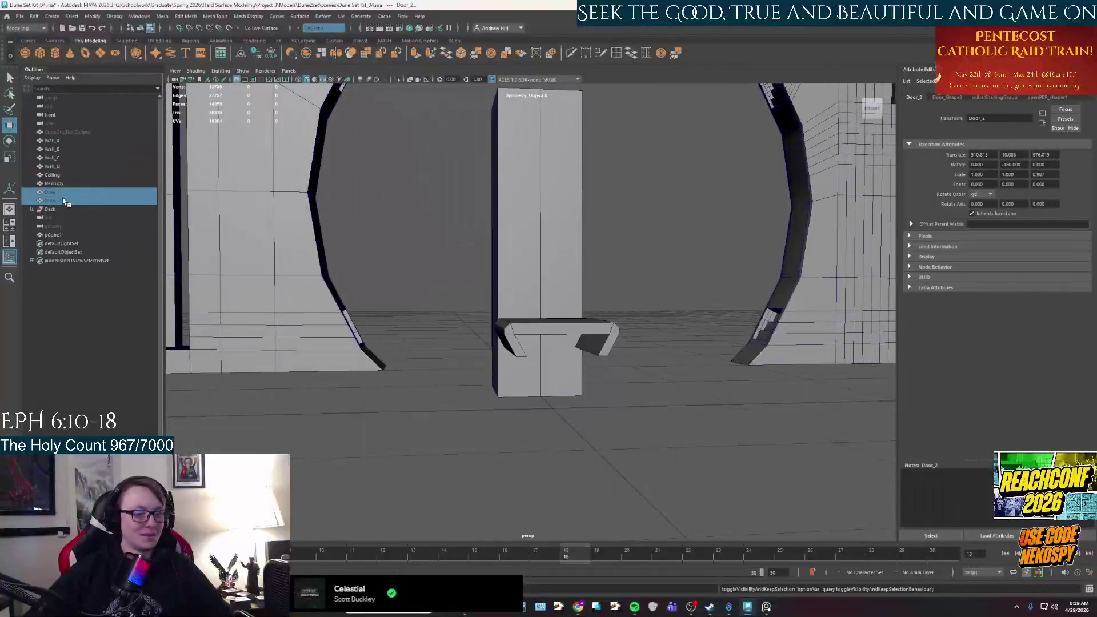
# - Deselect the doors and accept the AutoSave prompt with Yes
pyautogui.click(649, 343)
pyautogui.scroll(5, 645, 343)
pyautogui.moveTo(638, 357)
pyautogui.keyDown('alt'); pyautogui.mouseDown()
pyautogui.moveTo(668, 306)
pyautogui.moveTo(656, 389)
pyautogui.moveTo(620, 297)
pyautogui.mouseUp(); pyautogui.keyUp('alt')
pyautogui.click(519, 309)
pyautogui.moveTo(520, 310)
pyautogui.keyDown('alt'); pyautogui.mouseDown()
pyautogui.moveTo(533, 346)
pyautogui.moveTo(619, 357)
pyautogui.moveTo(595, 299)
pyautogui.moveTo(647, 341)
pyautogui.moveTo(607, 277)
pyautogui.moveTo(600, 289)
pyautogui.moveTo(706, 245)
pyautogui.moveTo(666, 251)
pyautogui.moveTo(780, 228)
pyautogui.moveTo(644, 255)
pyautogui.moveTo(671, 295)
pyautogui.moveTo(568, 291)
pyautogui.moveTo(623, 372)
pyautogui.moveTo(565, 367)
pyautogui.mouseUp(); pyautogui.keyUp('alt')
# - Tumble through the corridor and floor to inspect the wall panels and striped doorway
pyautogui.keyDown('alt'); pyautogui.moveTo(683, 386); pyautogui.dragTo(574, 342); pyautogui.keyUp('alt')
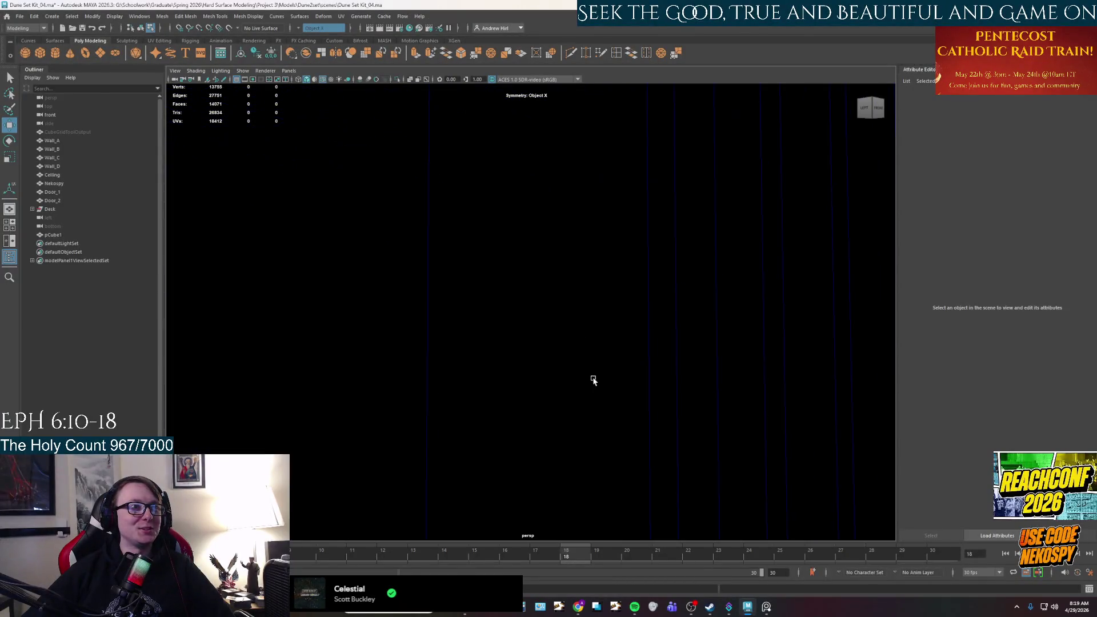
pyautogui.scroll(-3, 592, 379)
pyautogui.moveTo(595, 384)
pyautogui.keyDown('alt'); pyautogui.mouseDown()
pyautogui.moveTo(571, 400)
pyautogui.moveTo(597, 342)
pyautogui.moveTo(424, 340)
pyautogui.moveTo(465, 360)
pyautogui.moveTo(636, 372)
pyautogui.moveTo(636, 433)
pyautogui.moveTo(649, 423)
pyautogui.moveTo(568, 306)
pyautogui.moveTo(599, 286)
pyautogui.moveTo(650, 326)
pyautogui.moveTo(529, 282)
pyautogui.moveTo(408, 381)
pyautogui.mouseUp(); pyautogui.keyUp('alt')
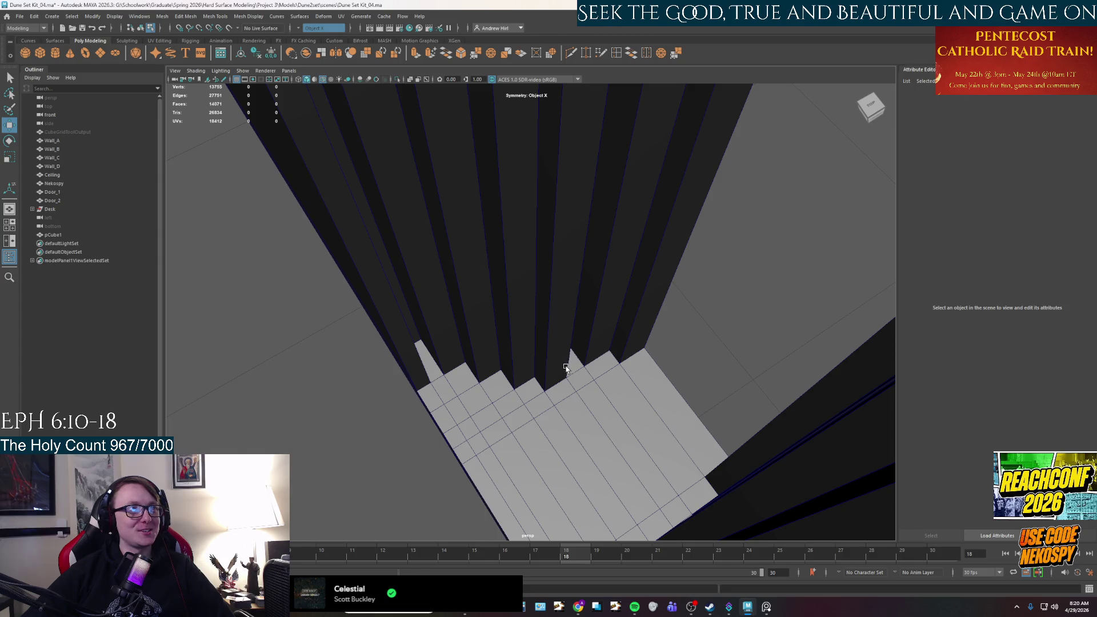
pyautogui.moveTo(643, 352)
pyautogui.keyDown('alt'); pyautogui.mouseDown()
pyautogui.moveTo(552, 350)
pyautogui.moveTo(537, 318)
pyautogui.moveTo(549, 314)
pyautogui.moveTo(535, 356)
pyautogui.moveTo(580, 343)
pyautogui.moveTo(595, 320)
pyautogui.moveTo(355, 338)
pyautogui.moveTo(557, 375)
pyautogui.moveTo(634, 299)
pyautogui.moveTo(790, 436)
pyautogui.moveTo(607, 376)
pyautogui.moveTo(639, 357)
pyautogui.moveTo(632, 303)
pyautogui.moveTo(649, 297)
pyautogui.moveTo(653, 340)
pyautogui.moveTo(634, 320)
pyautogui.moveTo(628, 348)
pyautogui.moveTo(605, 295)
pyautogui.moveTo(727, 189)
pyautogui.moveTo(420, 254)
pyautogui.moveTo(727, 237)
pyautogui.moveTo(406, 294)
pyautogui.moveTo(436, 314)
pyautogui.moveTo(548, 330)
pyautogui.moveTo(340, 270)
pyautogui.moveTo(463, 317)
pyautogui.mouseUp(); pyautogui.keyUp('alt')
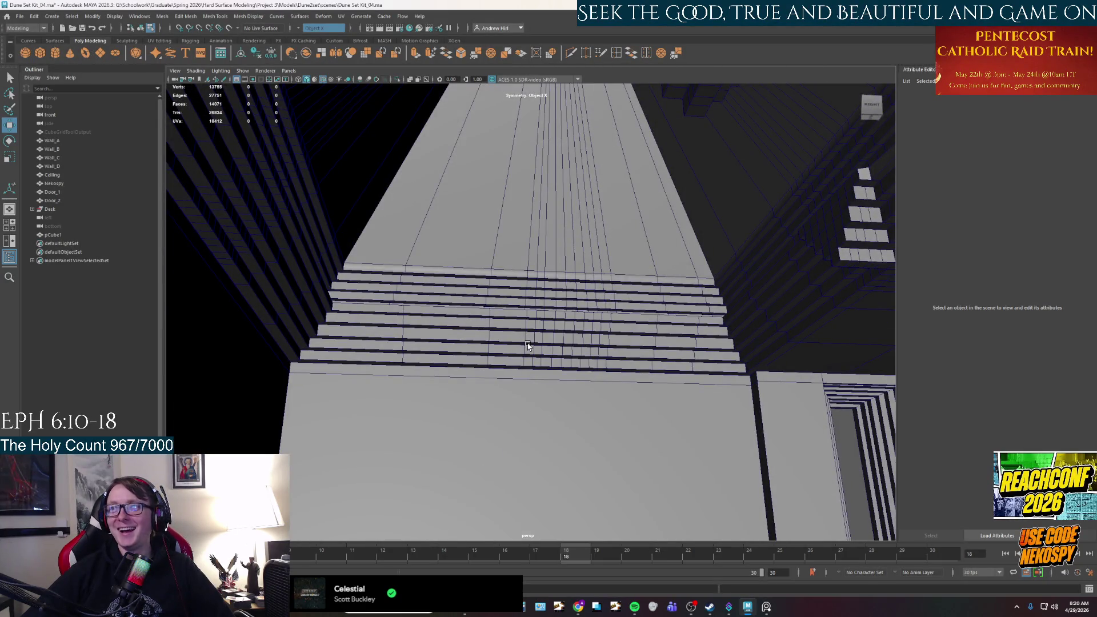
pyautogui.moveTo(566, 360)
pyautogui.keyDown('alt'); pyautogui.mouseDown()
pyautogui.moveTo(455, 190)
pyautogui.moveTo(475, 234)
pyautogui.moveTo(440, 284)
pyautogui.moveTo(454, 311)
pyautogui.moveTo(392, 272)
pyautogui.moveTo(423, 308)
pyautogui.moveTo(400, 277)
pyautogui.moveTo(514, 319)
pyautogui.moveTo(624, 338)
pyautogui.moveTo(505, 348)
pyautogui.moveTo(528, 280)
pyautogui.moveTo(514, 286)
pyautogui.moveTo(514, 298)
pyautogui.moveTo(578, 333)
pyautogui.moveTo(609, 320)
pyautogui.moveTo(503, 389)
pyautogui.moveTo(534, 310)
pyautogui.moveTo(549, 387)
pyautogui.moveTo(603, 363)
pyautogui.moveTo(571, 297)
pyautogui.moveTo(578, 168)
pyautogui.mouseUp(); pyautogui.keyUp('alt')
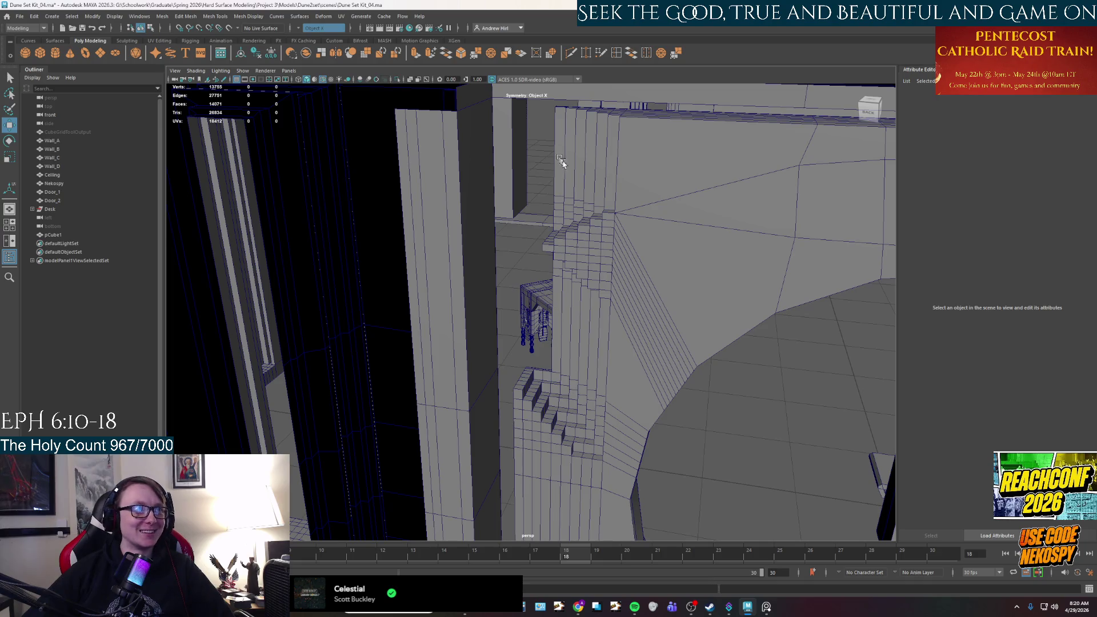
# - Select Wall_B to inspect it from several angles, then deselect it for a high room view
pyautogui.click(588, 252)
pyautogui.keyDown('alt'); pyautogui.moveTo(588, 252); pyautogui.dragTo(588, 340); pyautogui.keyUp('alt')
pyautogui.keyDown('alt'); pyautogui.moveTo(430, 466); pyautogui.dragTo(539, 384); pyautogui.keyUp('alt')
pyautogui.rightClick(539, 311)
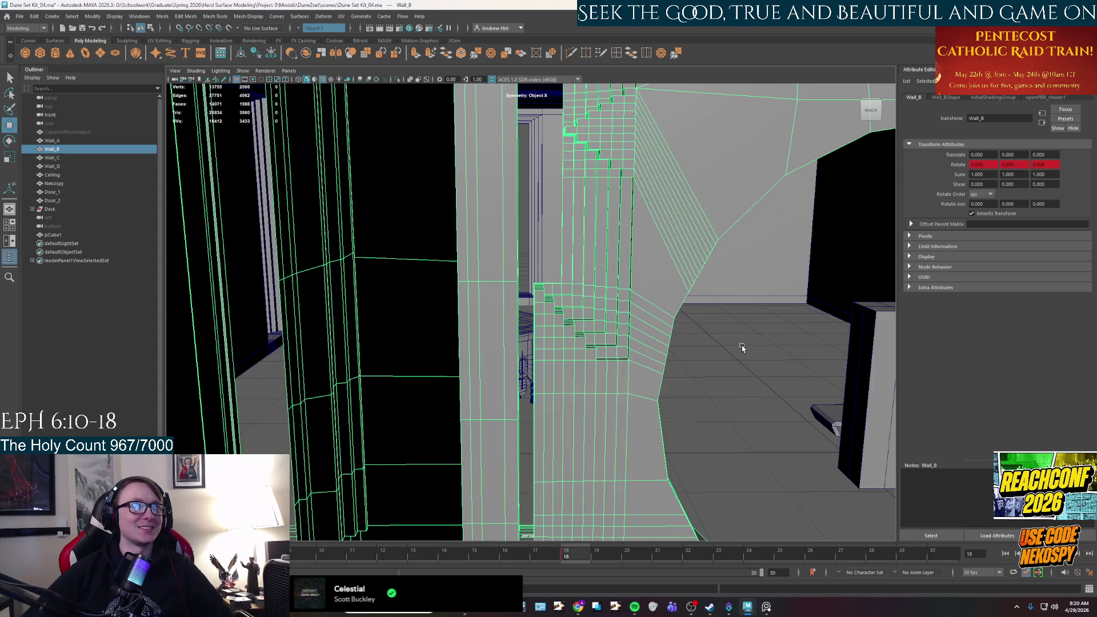
pyautogui.scroll(-3, 740, 350)
pyautogui.click(671, 374)
pyautogui.scroll(-3, 634, 381)
pyautogui.moveTo(635, 382)
pyautogui.keyDown('alt'); pyautogui.mouseDown()
pyautogui.moveTo(598, 403)
pyautogui.moveTo(622, 386)
pyautogui.mouseUp(); pyautogui.keyUp('alt')
pyautogui.scroll(3, 617, 388)
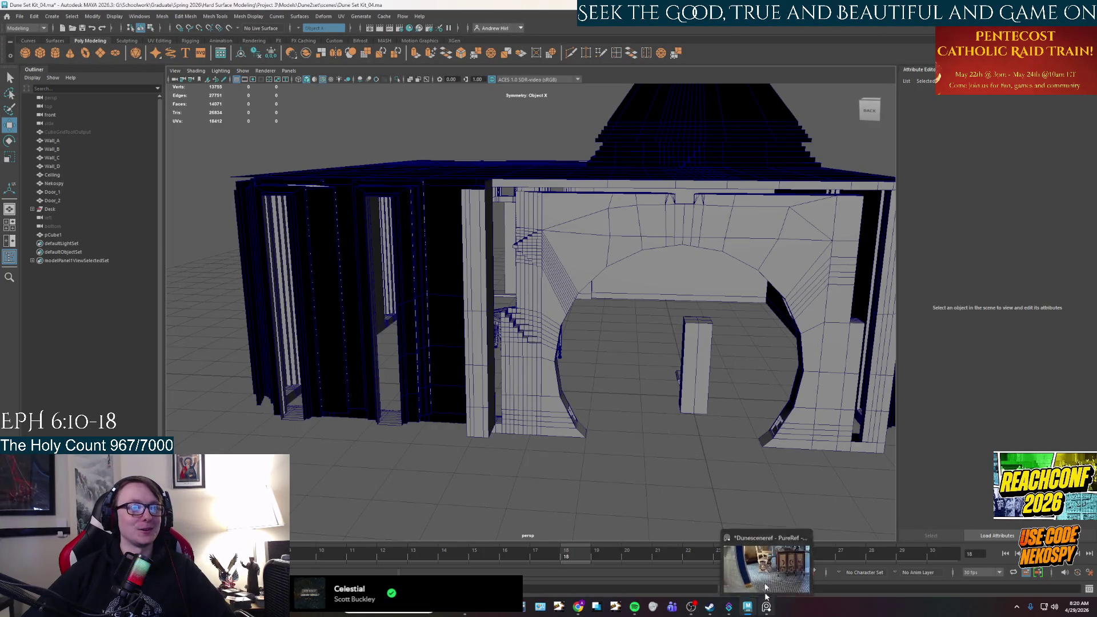
# - View the arch from the front, then select pCube1 and isolate it with Ctrl+1
pyautogui.keyDown('alt'); pyautogui.moveTo(694, 417); pyautogui.dragTo(708, 419); pyautogui.keyUp('alt')
pyautogui.keyDown('alt'); pyautogui.moveTo(721, 369); pyautogui.dragTo(633, 329, button='middle'); pyautogui.keyUp('alt')
pyautogui.moveTo(633, 329)
pyautogui.keyDown('alt'); pyautogui.mouseDown()
pyautogui.moveTo(636, 286)
pyautogui.moveTo(624, 342)
pyautogui.moveTo(556, 337)
pyautogui.moveTo(568, 347)
pyautogui.moveTo(444, 392)
pyautogui.moveTo(497, 404)
pyautogui.moveTo(619, 298)
pyautogui.moveTo(512, 337)
pyautogui.moveTo(543, 277)
pyautogui.moveTo(597, 313)
pyautogui.mouseUp(); pyautogui.keyUp('alt')
pyautogui.scroll(5, 567, 347)
pyautogui.click(601, 262)
pyautogui.hotkey('ctrl', '1')
# - Rename pCube1 to Chair_Seat and place it directly under Desk in the Outliner
pyautogui.moveTo(685, 301)
pyautogui.keyDown('alt'); pyautogui.mouseDown(button='middle')
pyautogui.moveTo(539, 428)
pyautogui.moveTo(497, 443)
pyautogui.mouseUp(button='middle'); pyautogui.keyUp('alt')
pyautogui.keyDown('alt'); pyautogui.moveTo(496, 443); pyautogui.dragTo(517, 377); pyautogui.keyUp('alt')
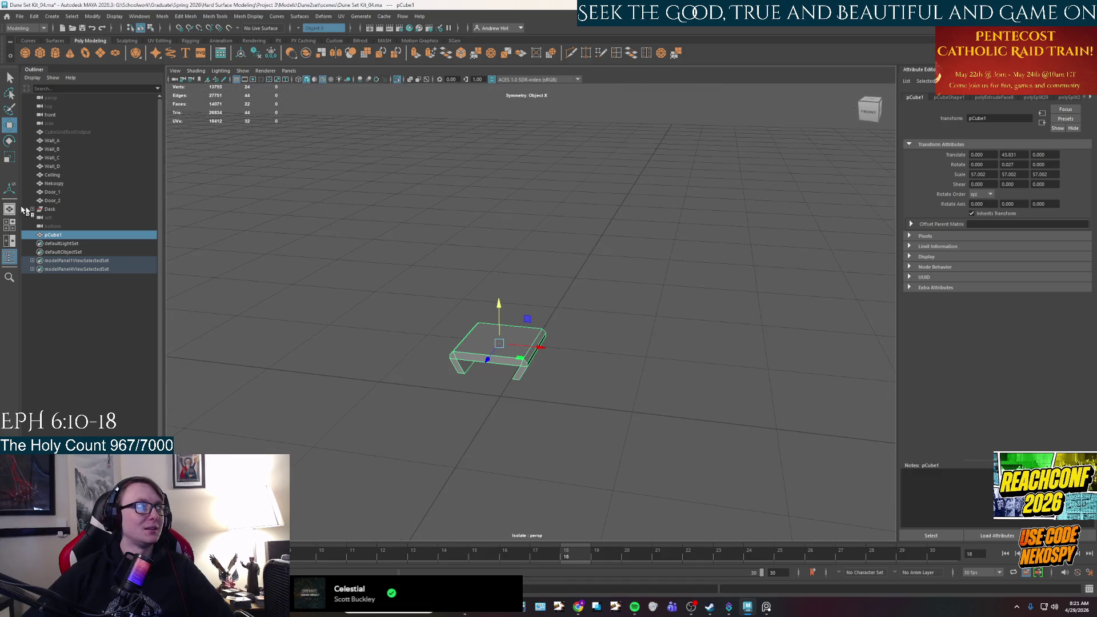
pyautogui.doubleClick(55, 235)
pyautogui.write('d')
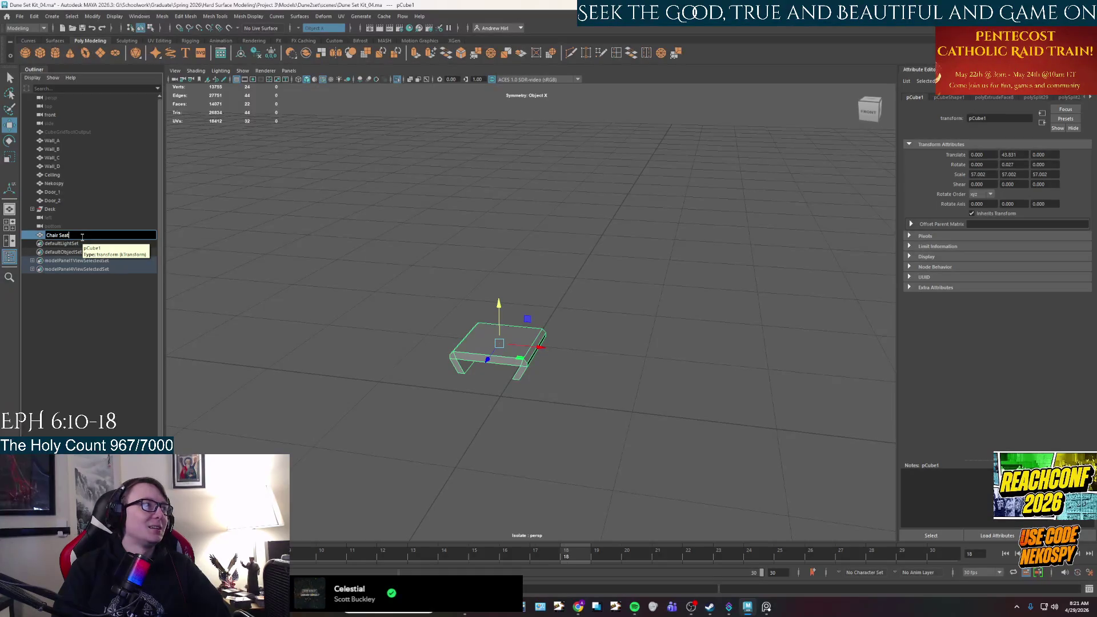
pyautogui.press('Return')
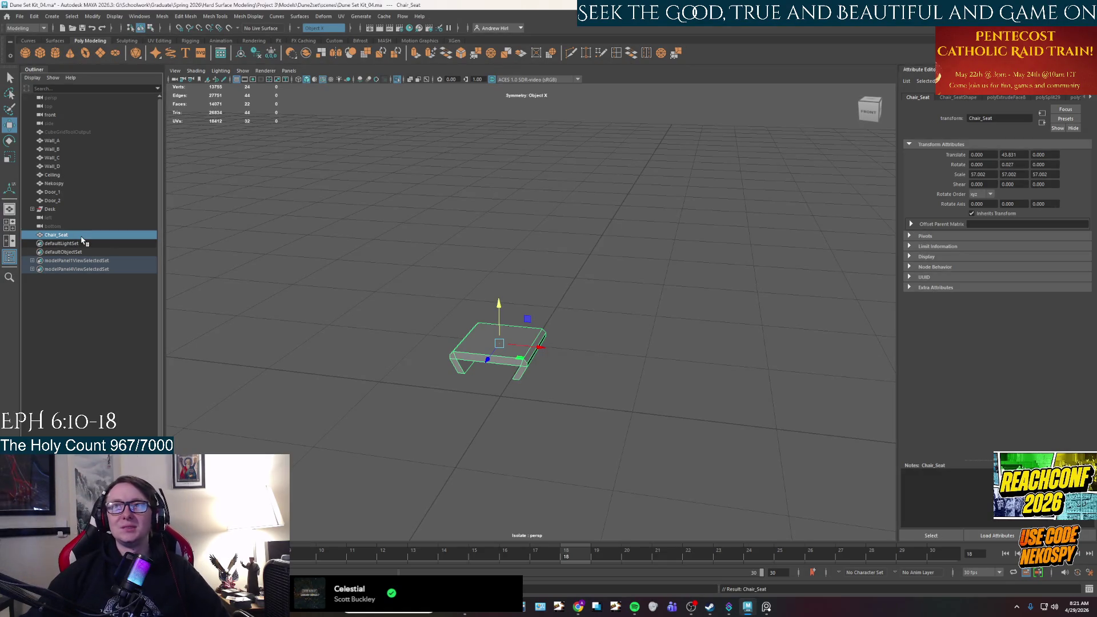
pyautogui.moveTo(57, 234)
pyautogui.mouseDown(button='middle')
pyautogui.moveTo(80, 246)
pyautogui.moveTo(73, 217)
pyautogui.mouseUp(button='middle')
pyautogui.click(574, 365)
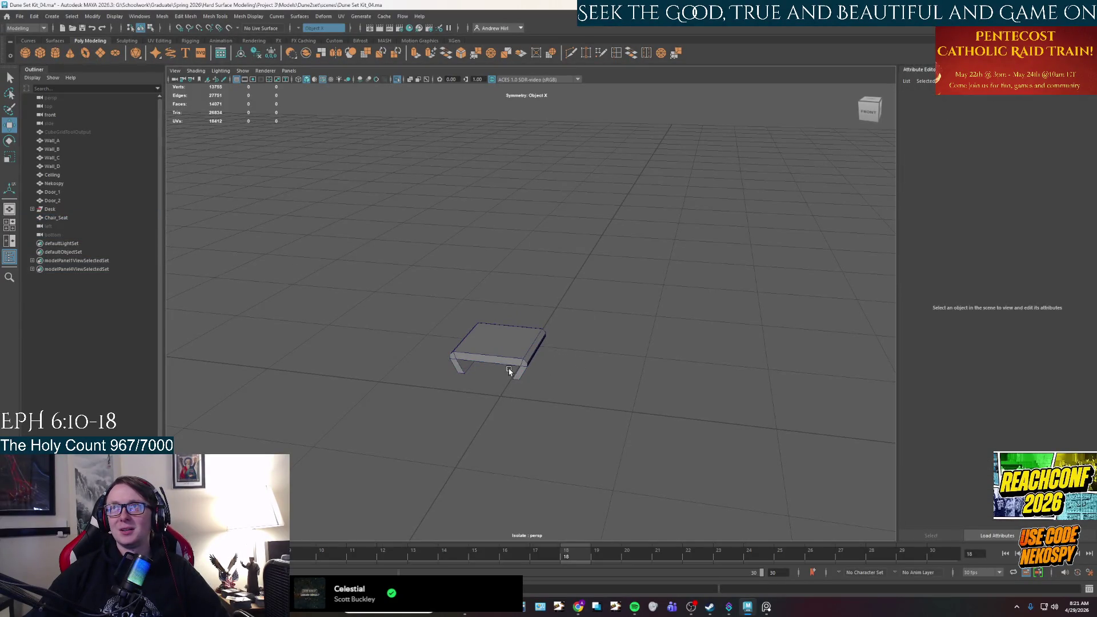
# - Select and frame Chair_Seat, then set the Insert Edge Loop tool to 5 multiple loops
pyautogui.scroll(5, 509, 371)
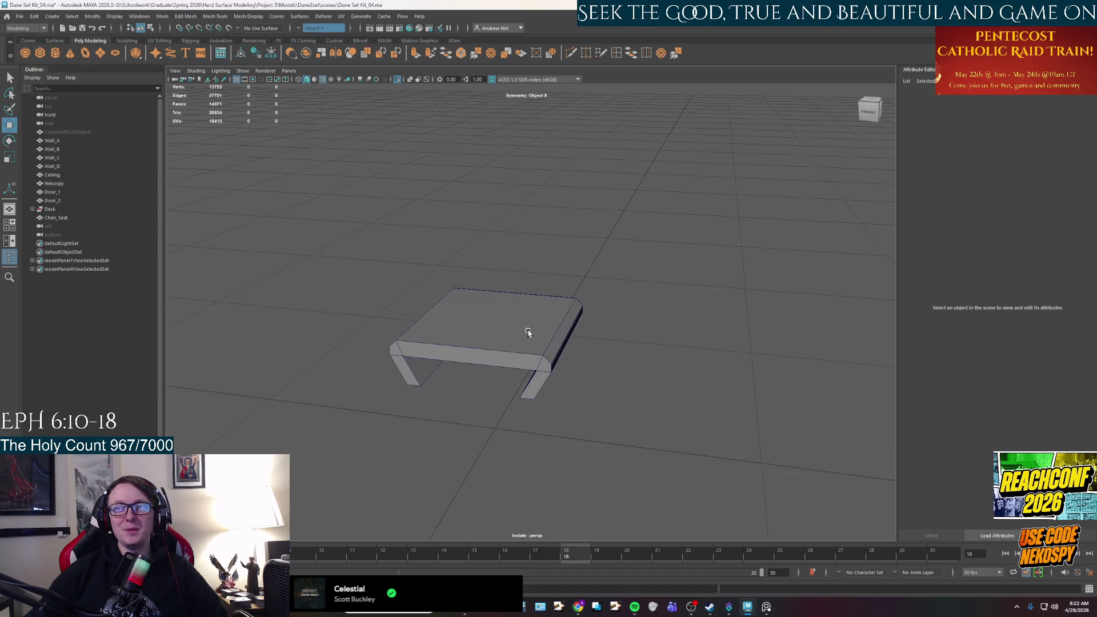
pyautogui.keyDown('alt'); pyautogui.moveTo(528, 333); pyautogui.dragTo(535, 321, button='middle'); pyautogui.keyUp('alt')
pyautogui.click(531, 322)
pyautogui.moveTo(532, 322)
pyautogui.keyDown('alt'); pyautogui.mouseDown()
pyautogui.moveTo(510, 344)
pyautogui.moveTo(683, 340)
pyautogui.moveTo(603, 339)
pyautogui.moveTo(727, 358)
pyautogui.moveTo(620, 335)
pyautogui.moveTo(581, 404)
pyautogui.mouseUp(); pyautogui.keyUp('alt')
pyautogui.keyDown('alt'); pyautogui.moveTo(581, 404); pyautogui.dragTo(624, 295, button='middle'); pyautogui.keyUp('alt')
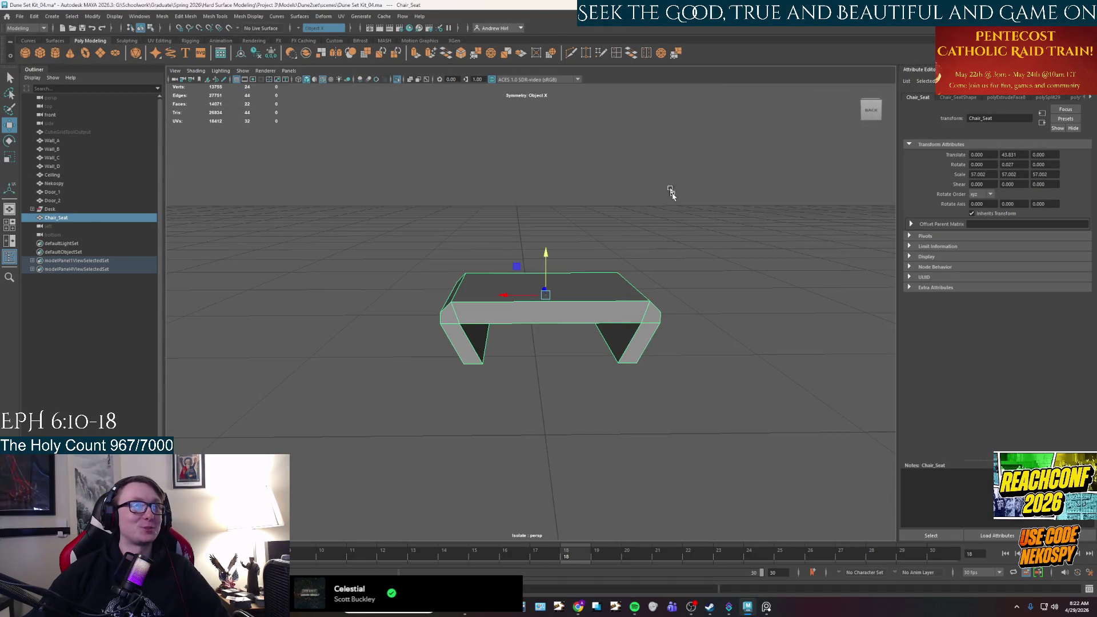
pyautogui.doubleClick(616, 52)
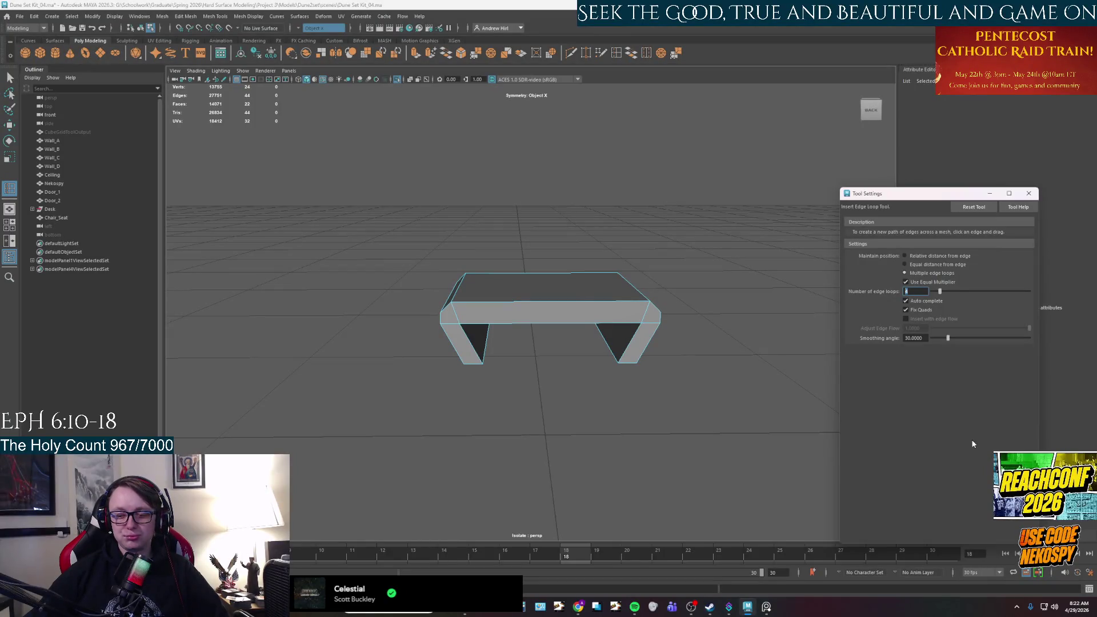
pyautogui.write('5')
pyautogui.press('Return')
# - Insert five edge loops across the seat and compare it with the chair reference photo
pyautogui.click(529, 305)
pyautogui.moveTo(529, 326)
pyautogui.keyDown('alt'); pyautogui.mouseDown()
pyautogui.moveTo(570, 407)
pyautogui.moveTo(625, 467)
pyautogui.mouseUp(); pyautogui.keyUp('alt')
pyautogui.scroll(3, 570, 409)
pyautogui.click(766, 607)
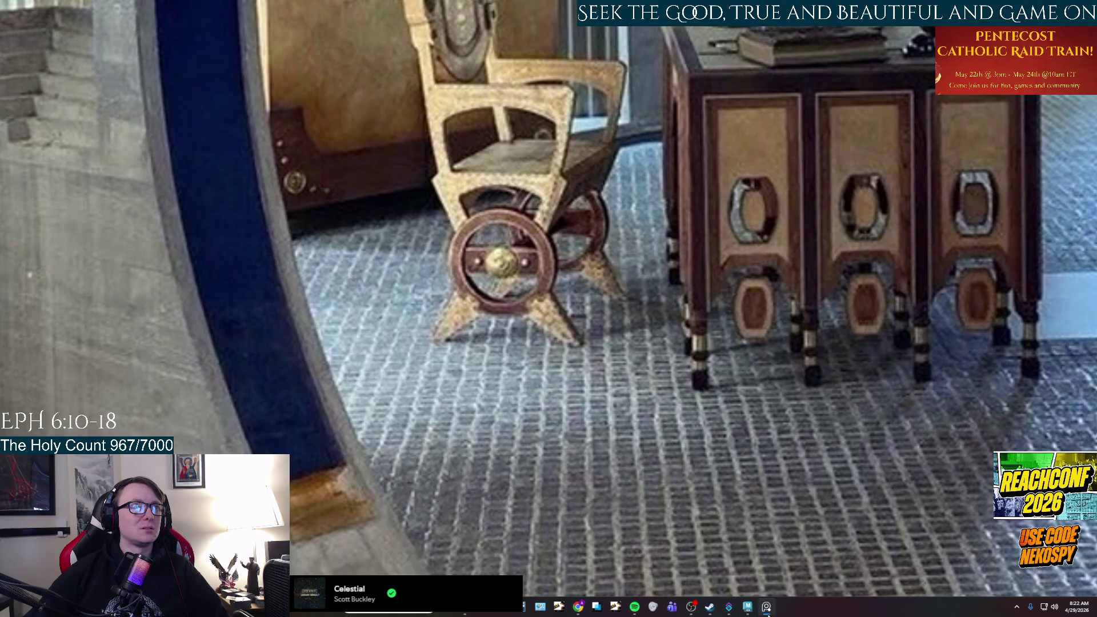
pyautogui.click(766, 609)
pyautogui.click(766, 609)
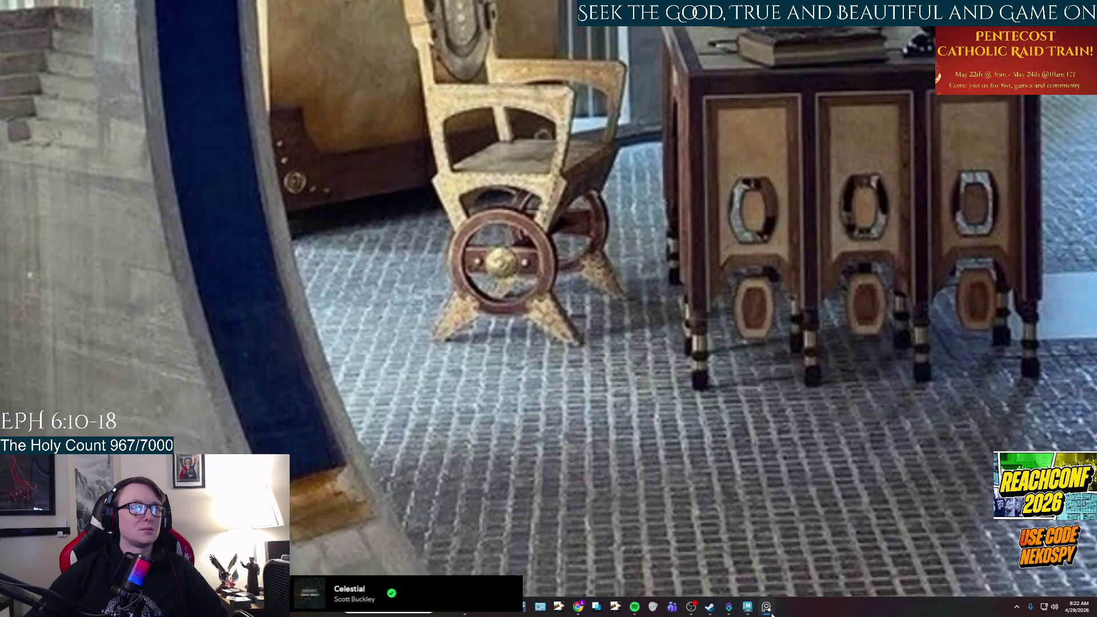
pyautogui.click(766, 607)
pyautogui.moveTo(708, 425)
pyautogui.keyDown('alt'); pyautogui.mouseDown()
pyautogui.moveTo(722, 433)
pyautogui.moveTo(728, 423)
pyautogui.moveTo(718, 440)
pyautogui.mouseUp(); pyautogui.keyUp('alt')
pyautogui.click(766, 608)
pyautogui.click(766, 609)
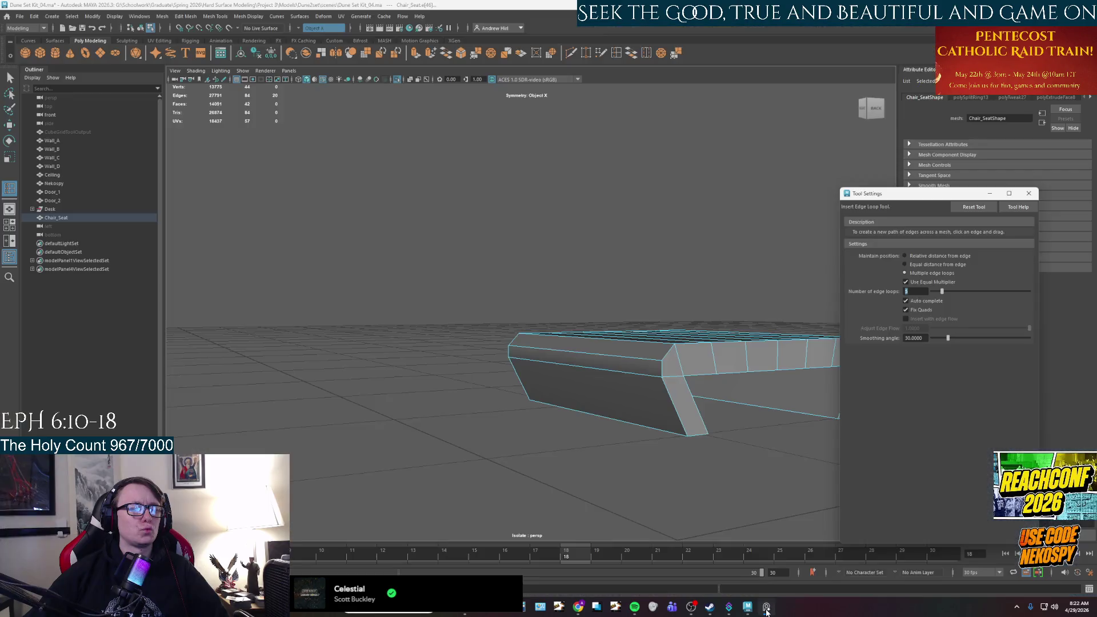
pyautogui.keyDown('alt'); pyautogui.moveTo(596, 372); pyautogui.dragTo(477, 357, button='right'); pyautogui.keyUp('alt')
pyautogui.moveTo(477, 357)
pyautogui.keyDown('alt'); pyautogui.mouseDown()
pyautogui.moveTo(465, 380)
pyautogui.moveTo(533, 368)
pyautogui.moveTo(558, 289)
pyautogui.mouseUp(); pyautogui.keyUp('alt')
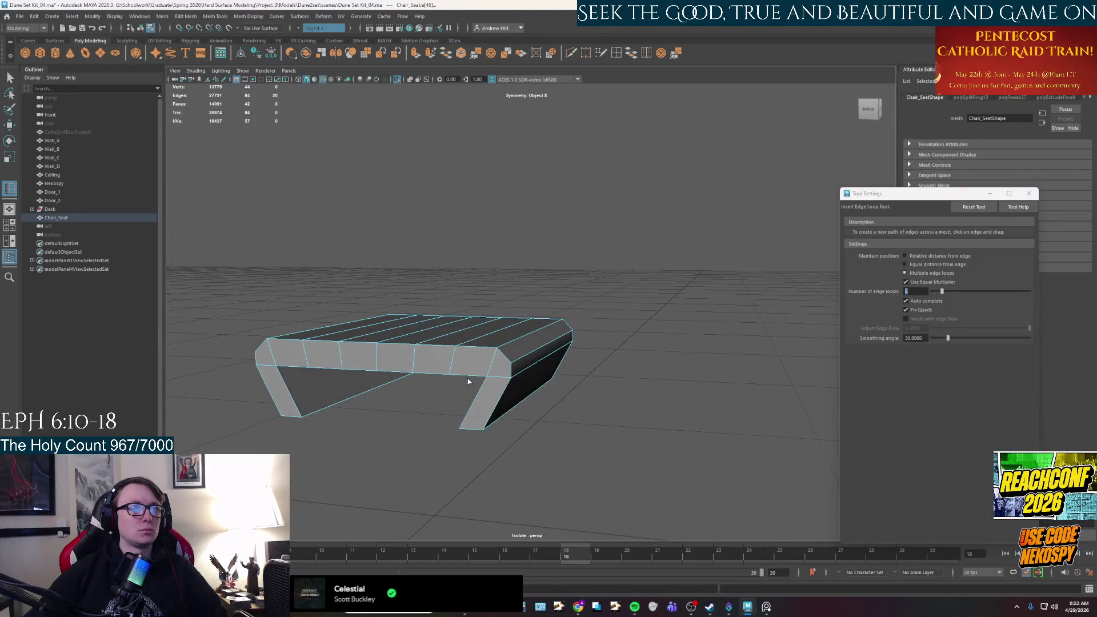
# - Select the seat's underside faces, test lowering them into an arch, then undo it
pyautogui.press('q')
pyautogui.moveTo(520, 280)
pyautogui.mouseDown(button='right')
pyautogui.moveTo(525, 324)
pyautogui.moveTo(519, 298)
pyautogui.mouseUp(button='right')
pyautogui.click(520, 298)
pyautogui.click(439, 292)
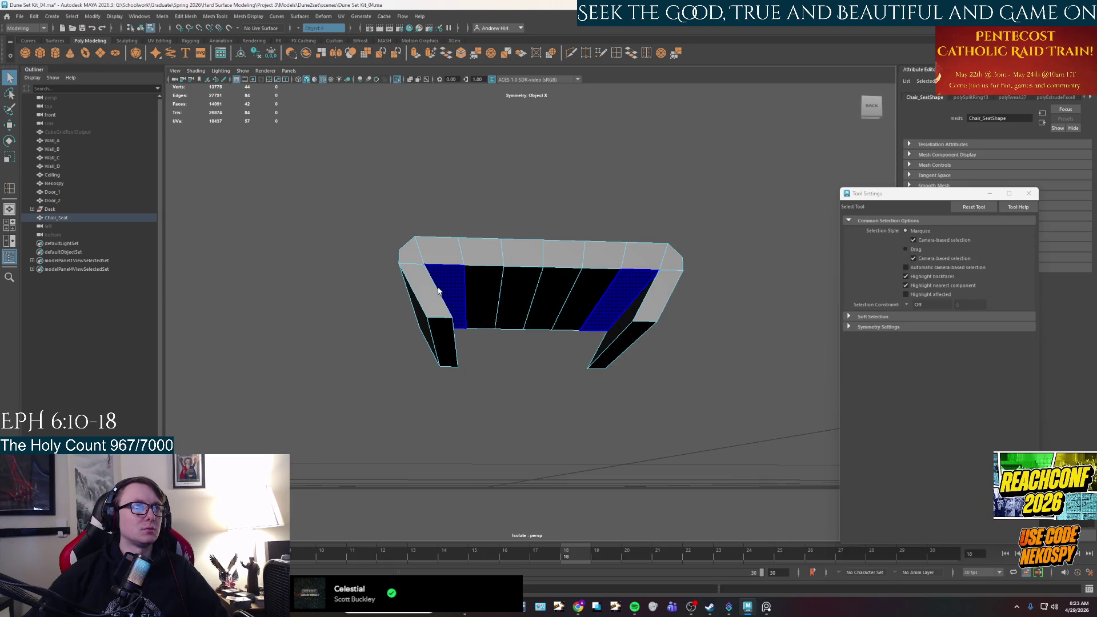
pyautogui.keyDown('shift'); pyautogui.click(501, 294); pyautogui.keyUp('shift')
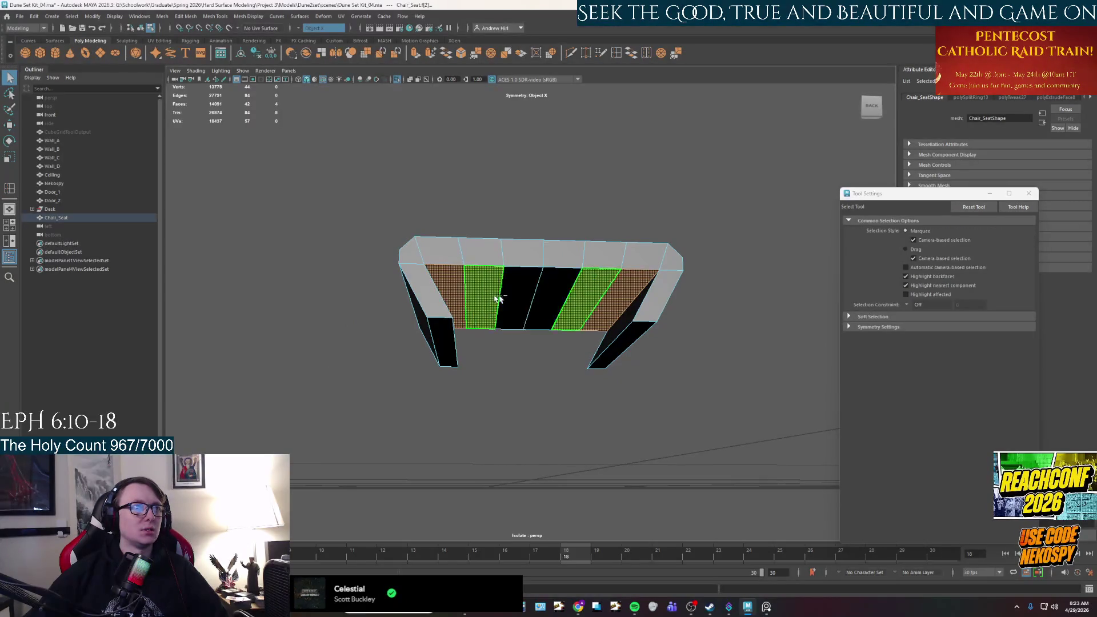
pyautogui.keyDown('shift'); pyautogui.click(541, 299); pyautogui.keyUp('shift')
pyautogui.keyDown('alt'); pyautogui.moveTo(541, 299); pyautogui.dragTo(539, 351); pyautogui.keyUp('alt')
pyautogui.press('w')
pyautogui.moveTo(571, 290); pyautogui.dragTo(573, 318)
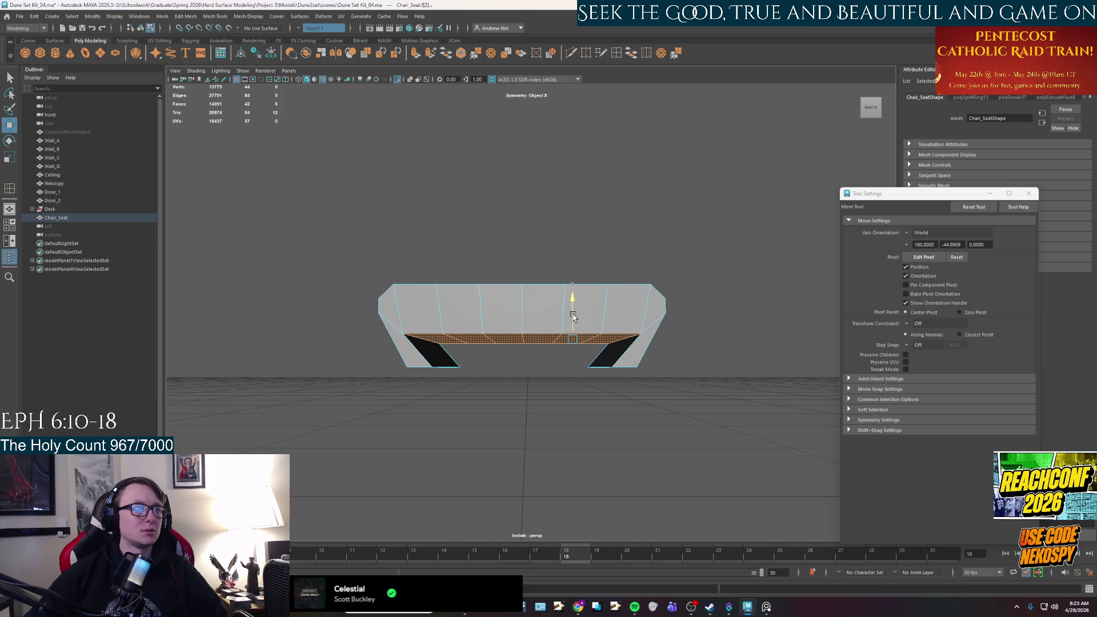
pyautogui.hotkey('ctrl', 'z')
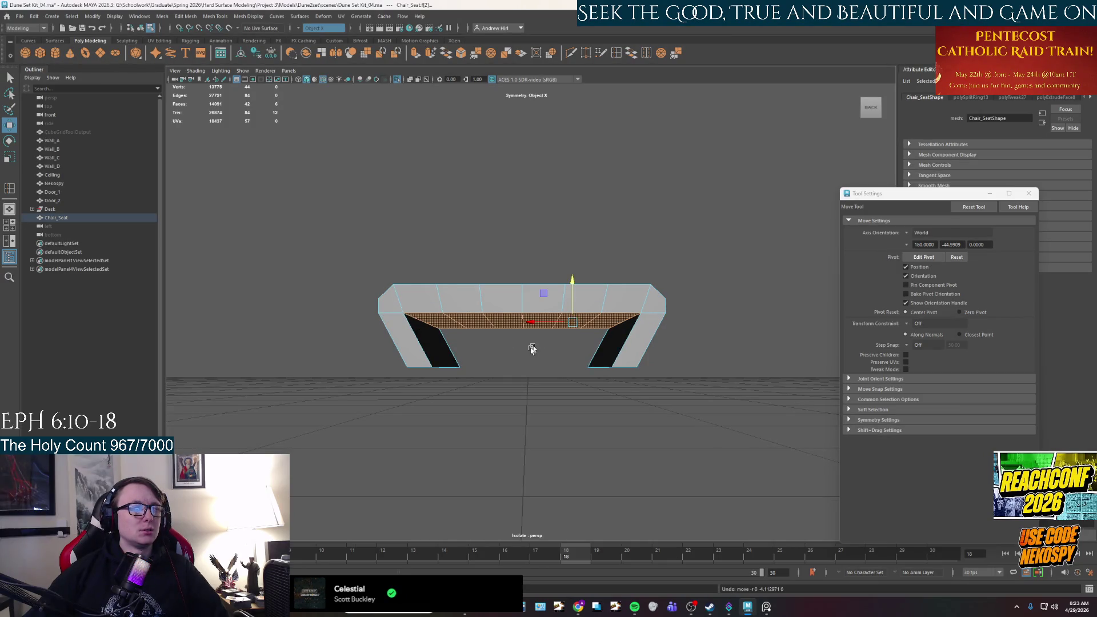
# - Select the inner leg faces and centre seat panels, undo the last move, and view the chair photo
pyautogui.keyDown('alt'); pyautogui.moveTo(532, 348); pyautogui.dragTo(534, 335); pyautogui.keyUp('alt')
pyautogui.click(437, 320)
pyautogui.keyDown('shift'); pyautogui.click(453, 277); pyautogui.keyUp('shift')
pyautogui.keyDown('shift'); pyautogui.click(509, 283); pyautogui.keyUp('shift')
pyautogui.moveTo(512, 286)
pyautogui.keyDown('alt'); pyautogui.mouseDown()
pyautogui.moveTo(523, 321)
pyautogui.moveTo(469, 349)
pyautogui.mouseUp(); pyautogui.keyUp('alt')
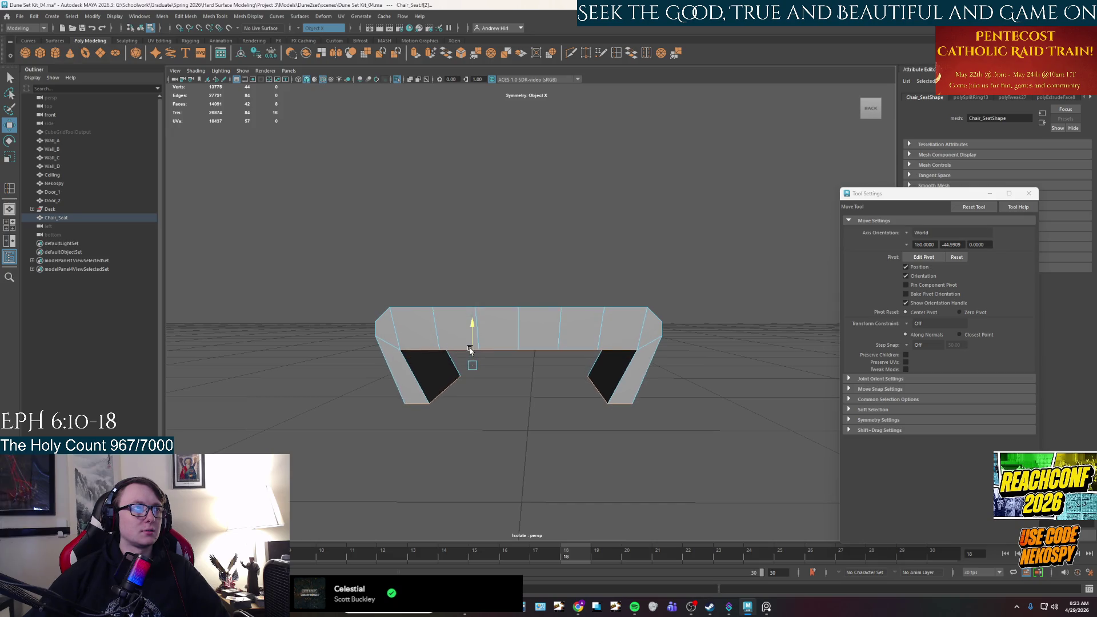
pyautogui.hotkey('ctrl', 'z')
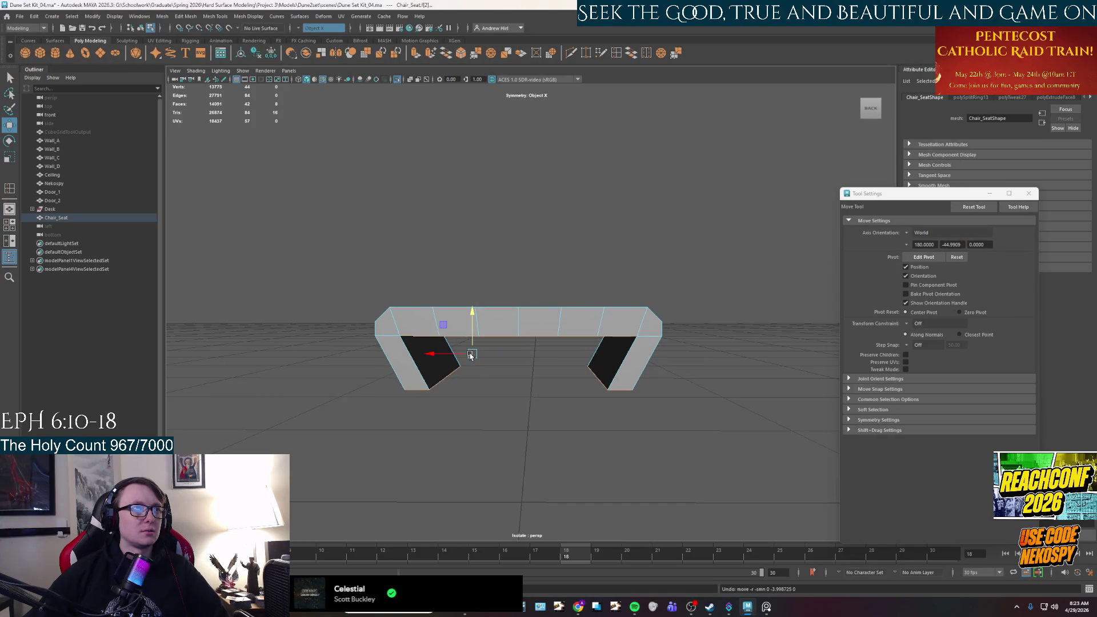
pyautogui.click(766, 607)
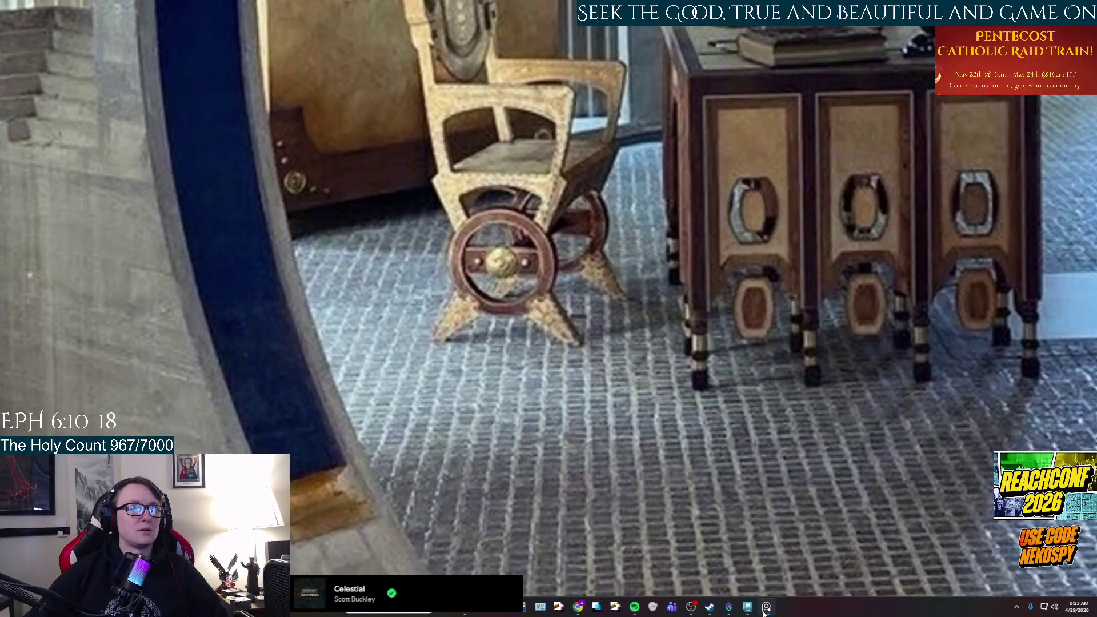
# - Compare the seat against the chair photo, deselect it, and switch to the PureRef reference board
pyautogui.click(766, 606)
pyautogui.moveTo(573, 405)
pyautogui.keyDown('alt'); pyautogui.mouseDown()
pyautogui.moveTo(666, 415)
pyautogui.moveTo(668, 391)
pyautogui.moveTo(629, 417)
pyautogui.moveTo(652, 433)
pyautogui.mouseUp(); pyautogui.keyUp('alt')
pyautogui.click(766, 607)
pyautogui.click(766, 606)
pyautogui.click(690, 451)
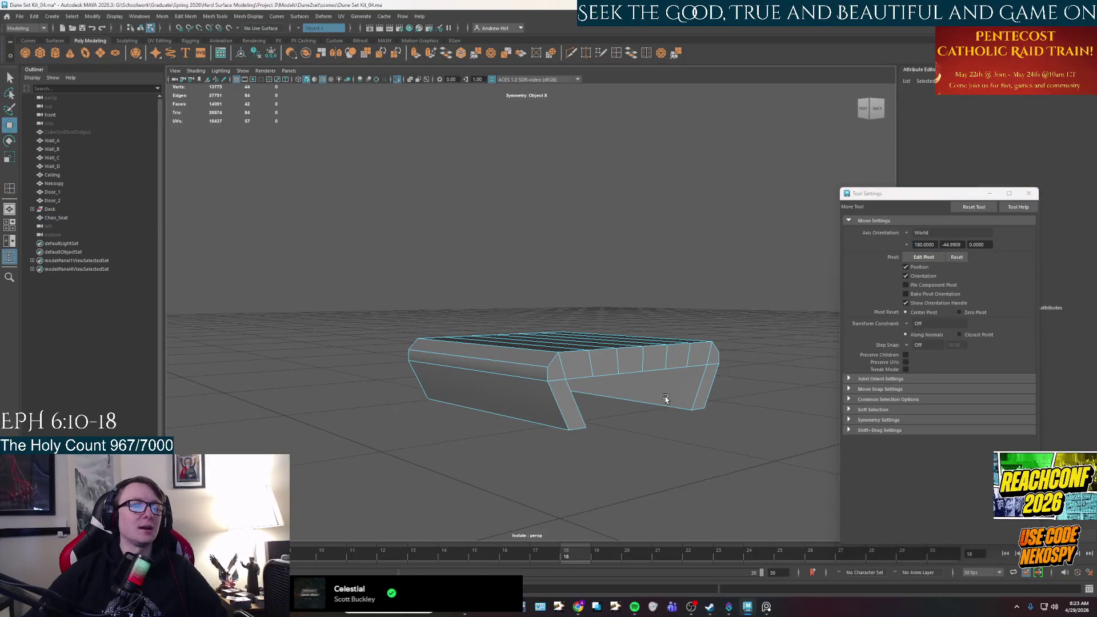
pyautogui.moveTo(662, 379)
pyautogui.keyDown('alt'); pyautogui.mouseDown()
pyautogui.moveTo(626, 399)
pyautogui.moveTo(610, 384)
pyautogui.moveTo(620, 391)
pyautogui.mouseUp(); pyautogui.keyUp('alt')
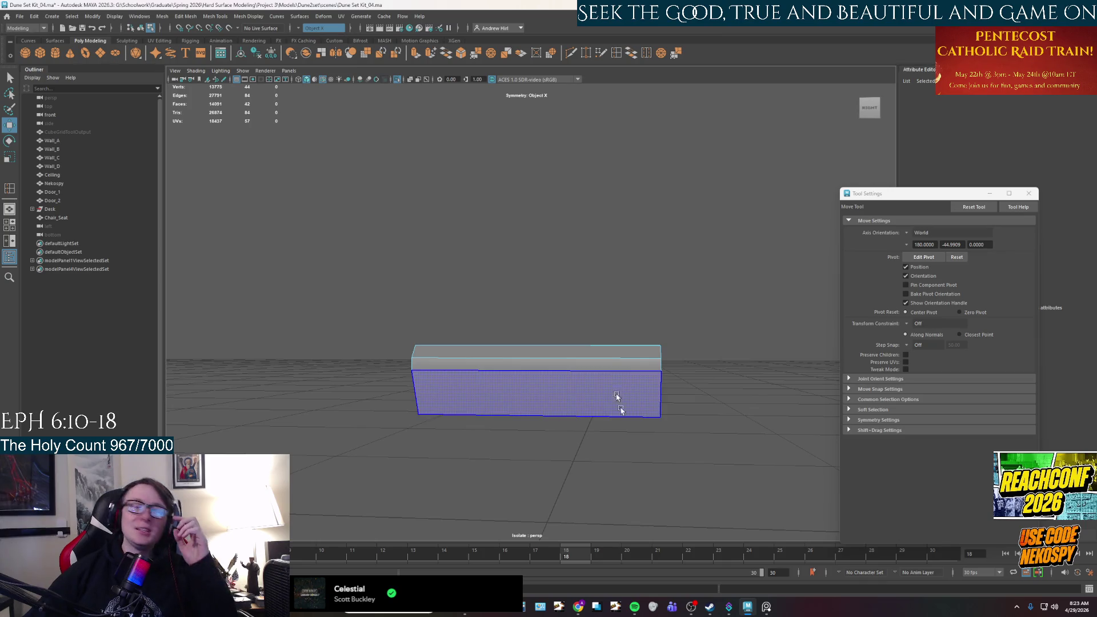
pyautogui.hotkey('alt', 'Tab')
pyautogui.scroll(-2, 694, 399)
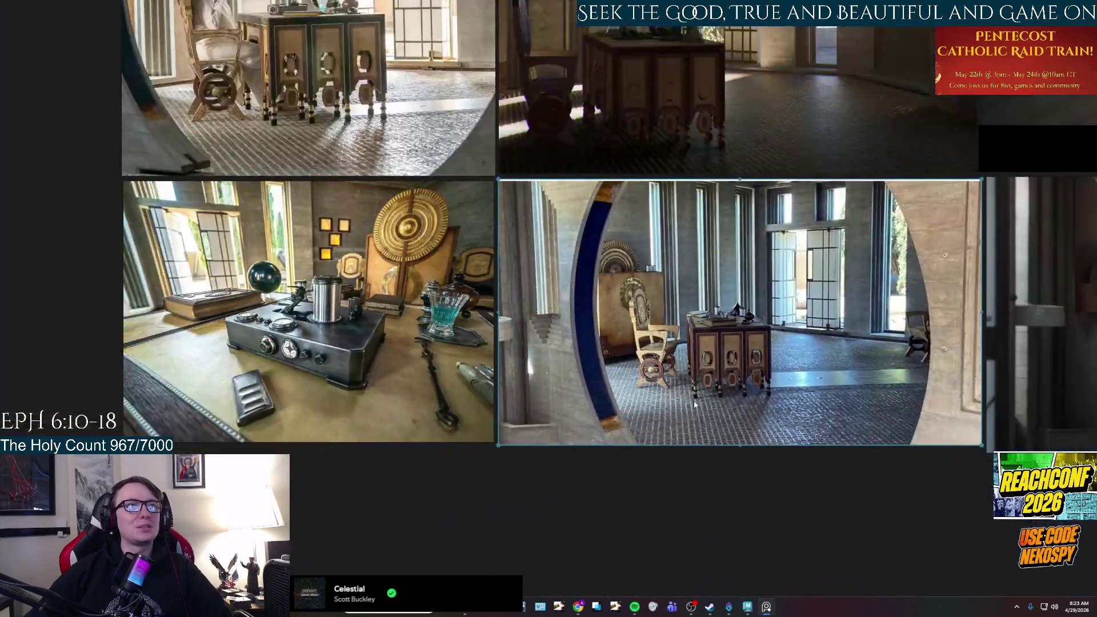
# - Pan and zoom across the woman-at-desk, concrete room and altar reference photos in PureRef
pyautogui.moveTo(547, 296)
pyautogui.mouseDown(button='middle')
pyautogui.moveTo(612, 475)
pyautogui.moveTo(598, 585)
pyautogui.moveTo(434, 510)
pyautogui.mouseUp(button='middle')
pyautogui.moveTo(157, 178); pyautogui.dragTo(425, 210, button='middle')
pyautogui.scroll(3, 425, 210)
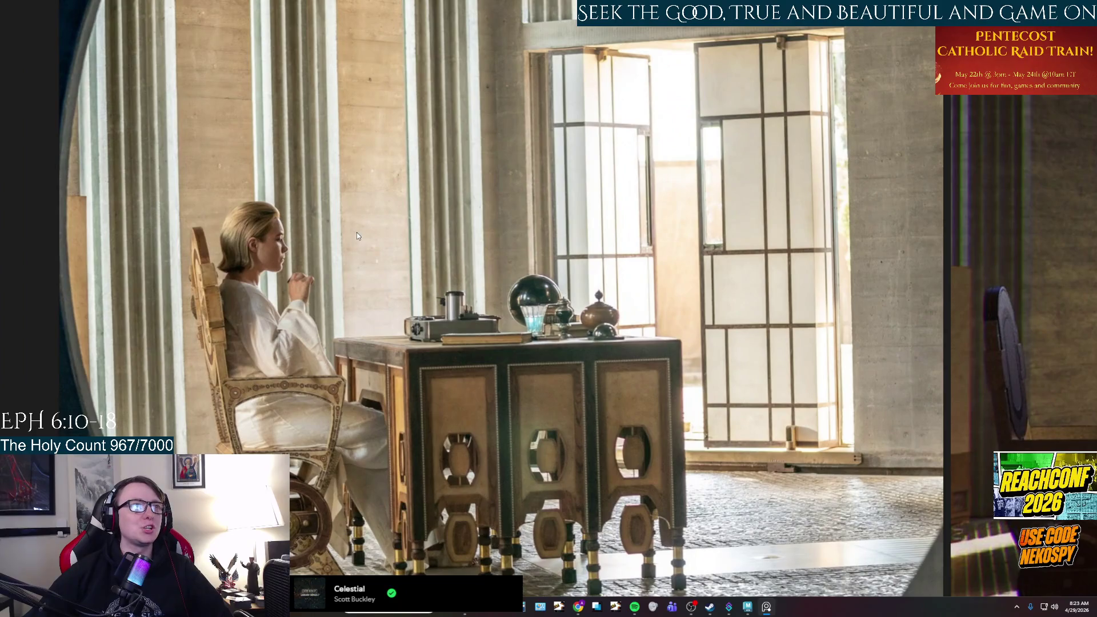
pyautogui.scroll(-5, 356, 236)
pyautogui.scroll(6, 748, 283)
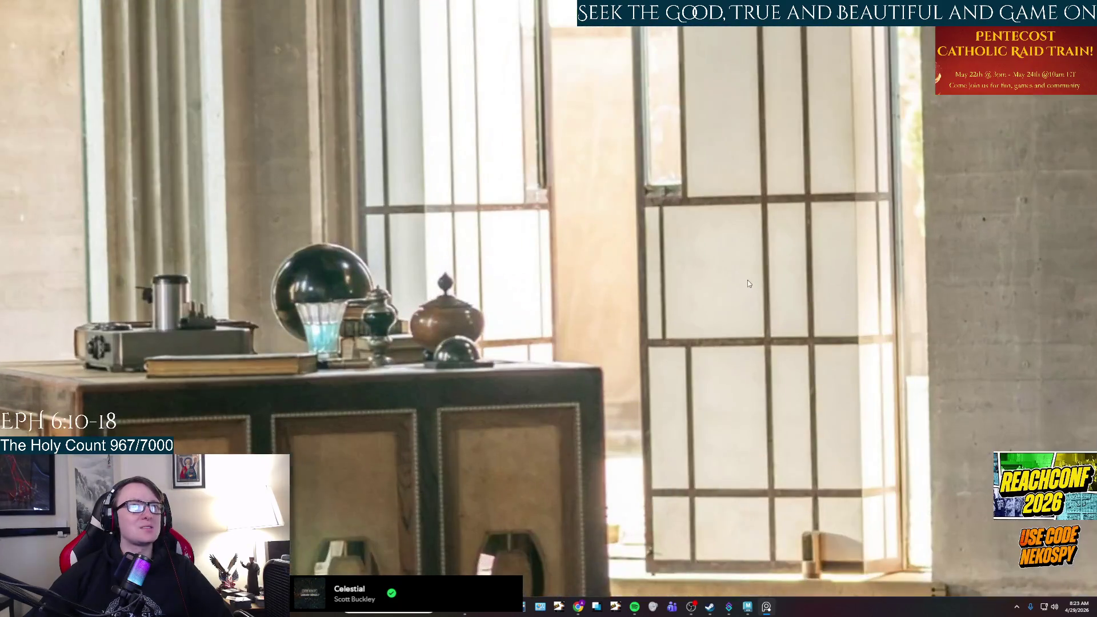
pyautogui.moveTo(747, 283); pyautogui.dragTo(539, 329, button='middle')
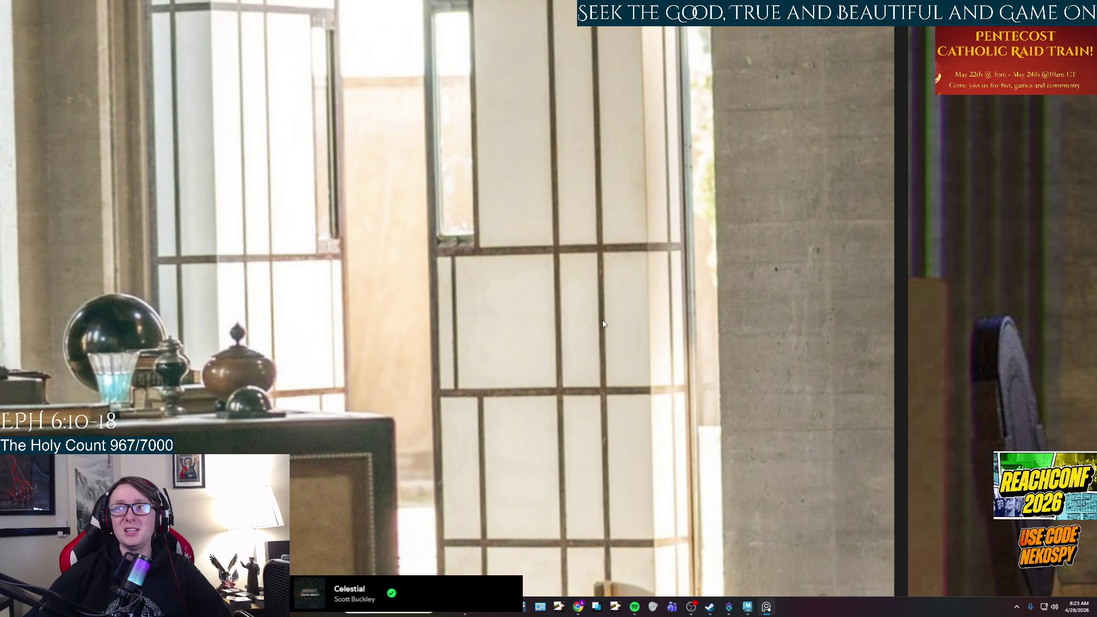
pyautogui.scroll(-2, 603, 324)
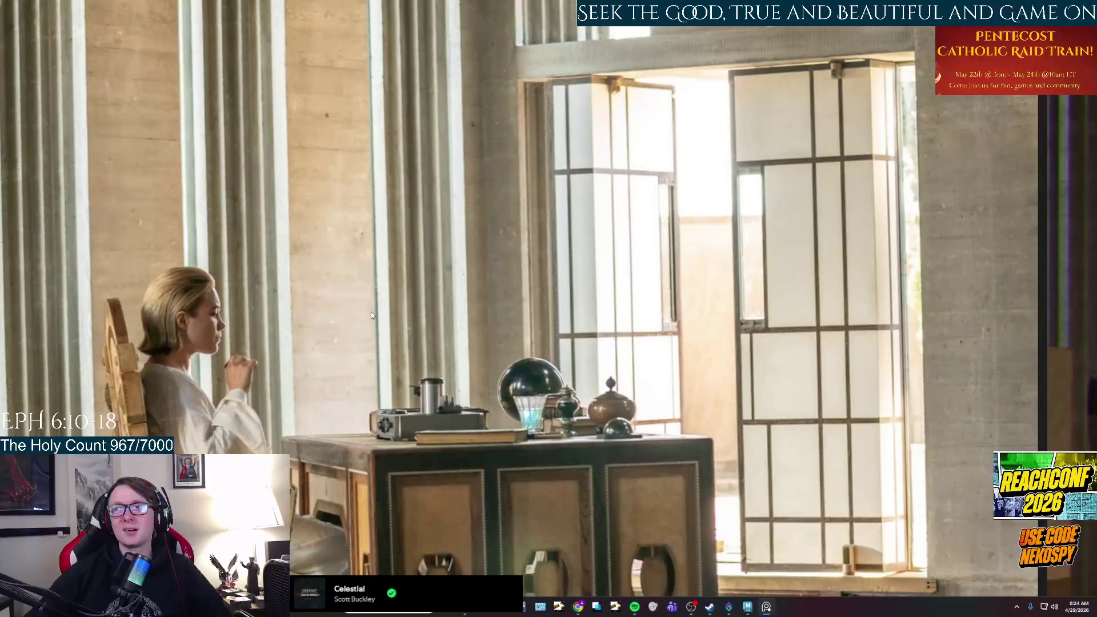
pyautogui.moveTo(349, 305); pyautogui.dragTo(646, 319)
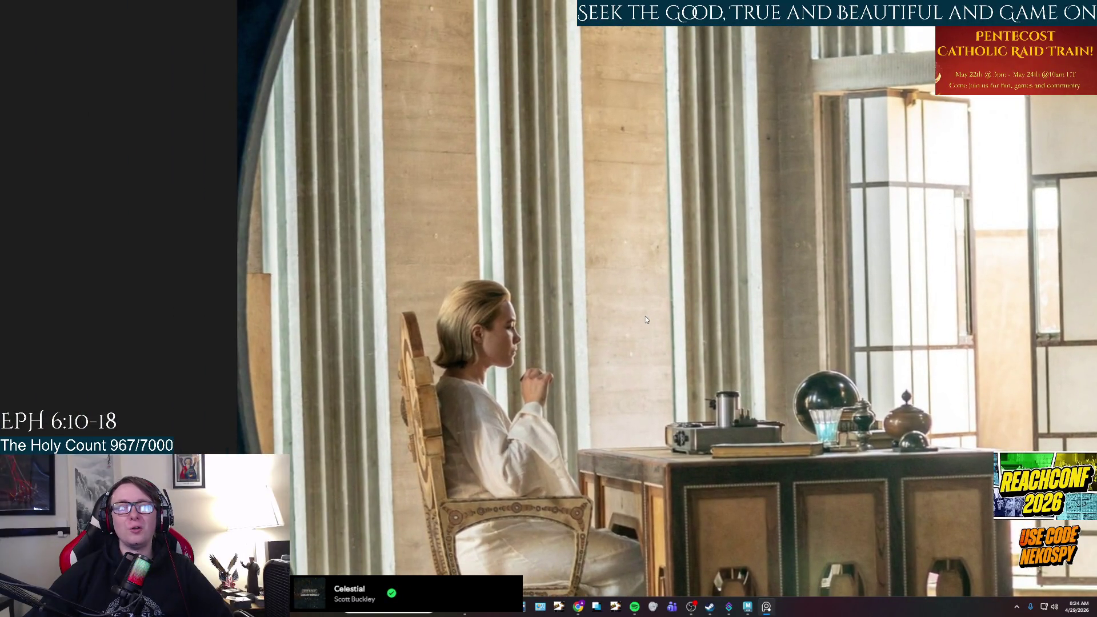
pyautogui.scroll(-1, 645, 318)
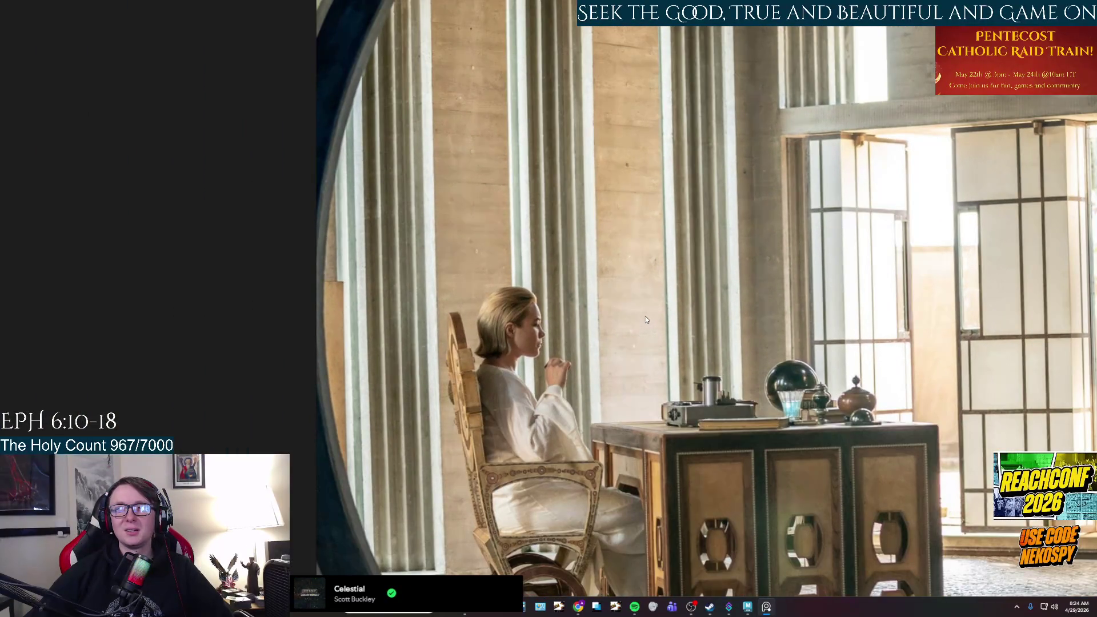
pyautogui.scroll(-5, 646, 316)
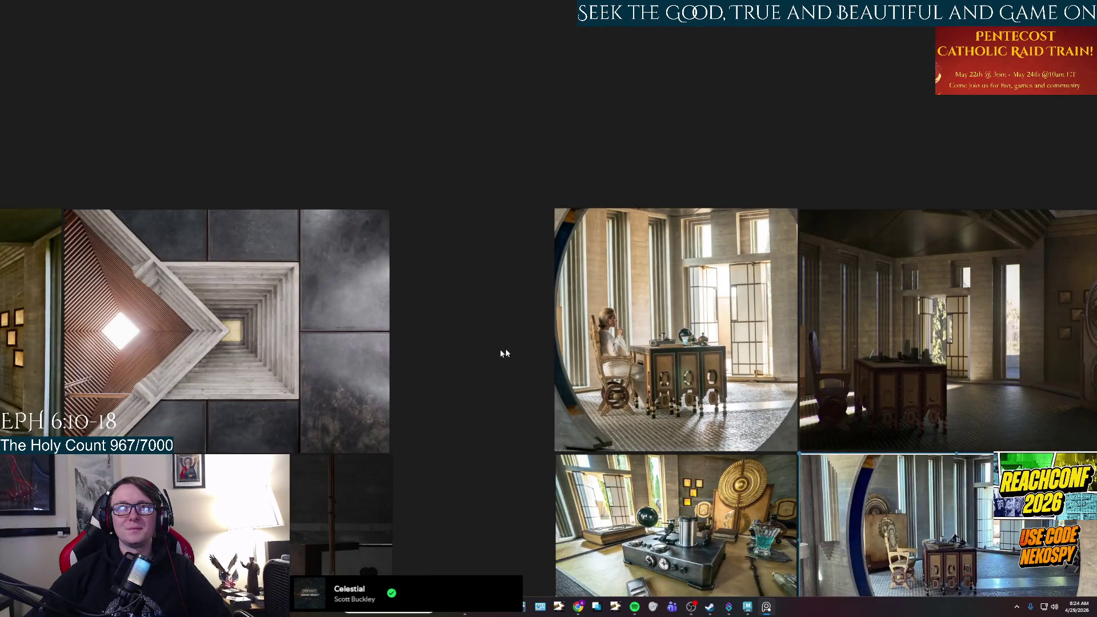
pyautogui.moveTo(503, 349); pyautogui.dragTo(669, 332)
pyautogui.moveTo(542, 360); pyautogui.dragTo(754, 352)
pyautogui.moveTo(602, 357); pyautogui.dragTo(774, 323)
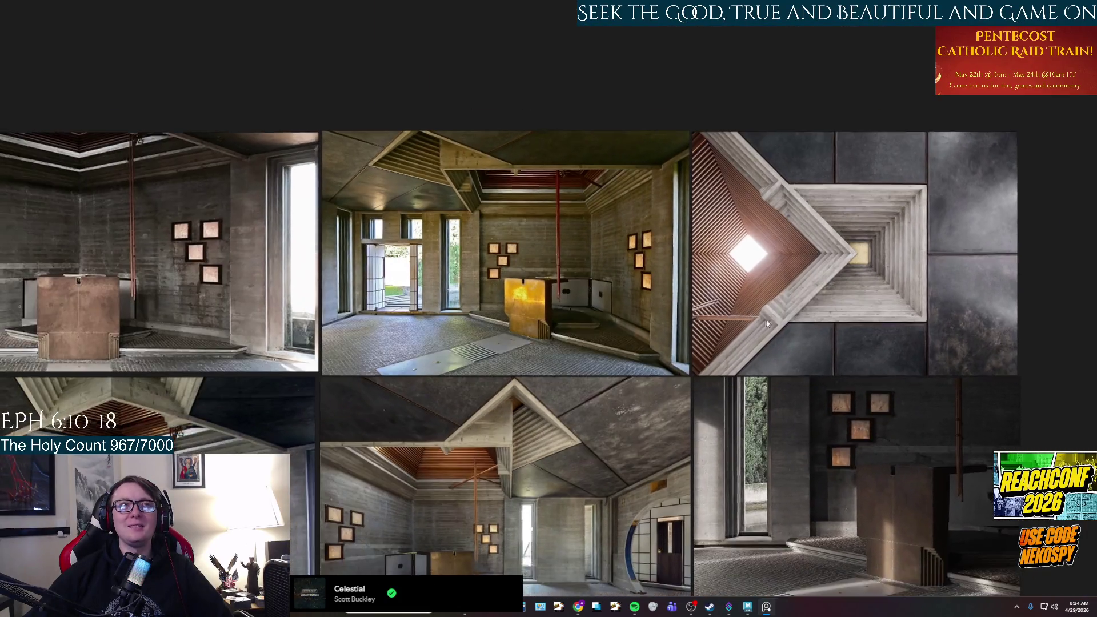
pyautogui.scroll(4, 502, 367)
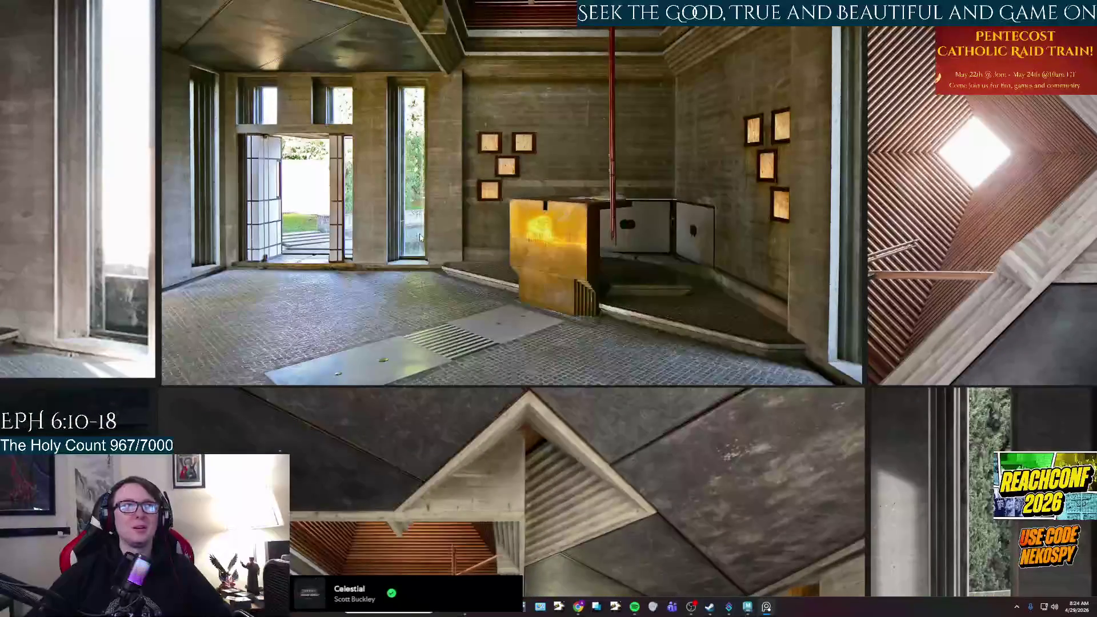
pyautogui.moveTo(503, 368); pyautogui.dragTo(654, 459)
pyautogui.scroll(4, 555, 303)
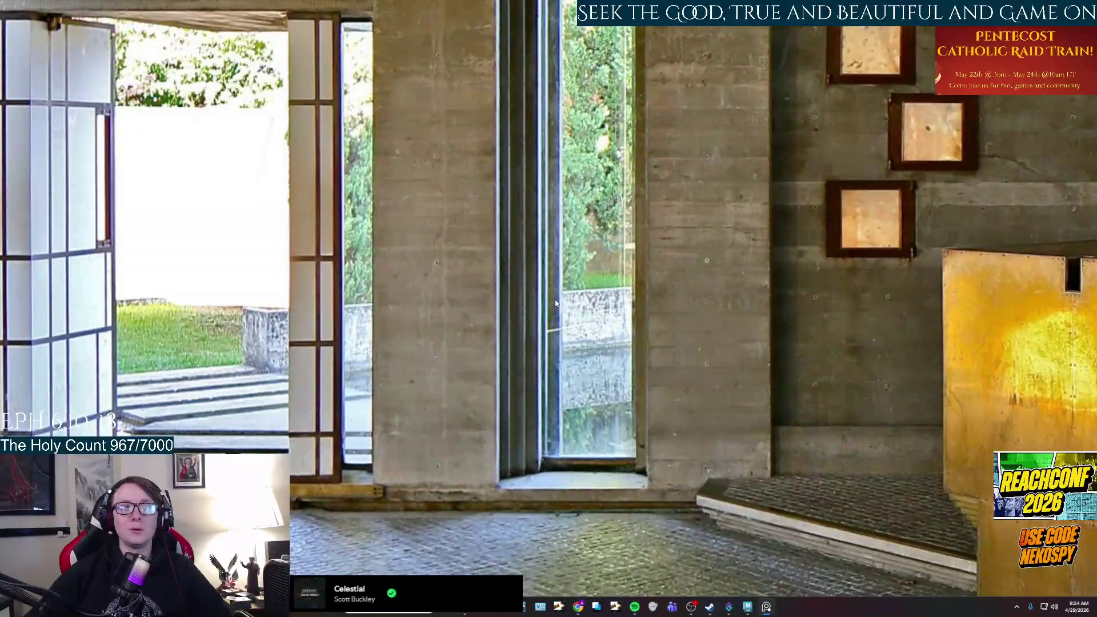
pyautogui.scroll(-4, 555, 303)
pyautogui.scroll(4, 489, 418)
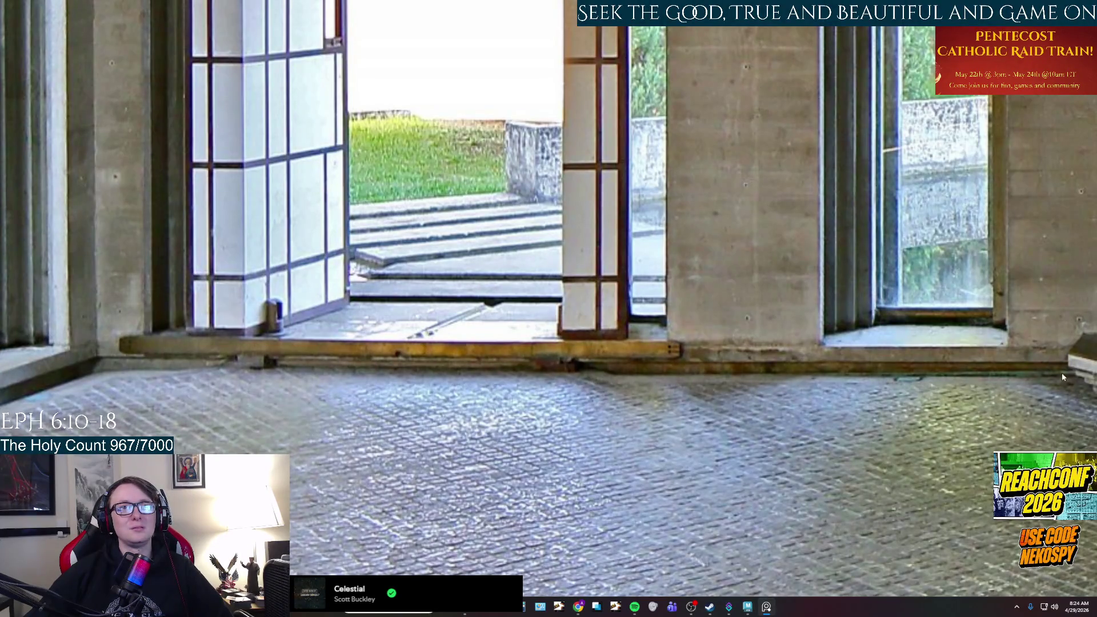
pyautogui.scroll(-2, 883, 360)
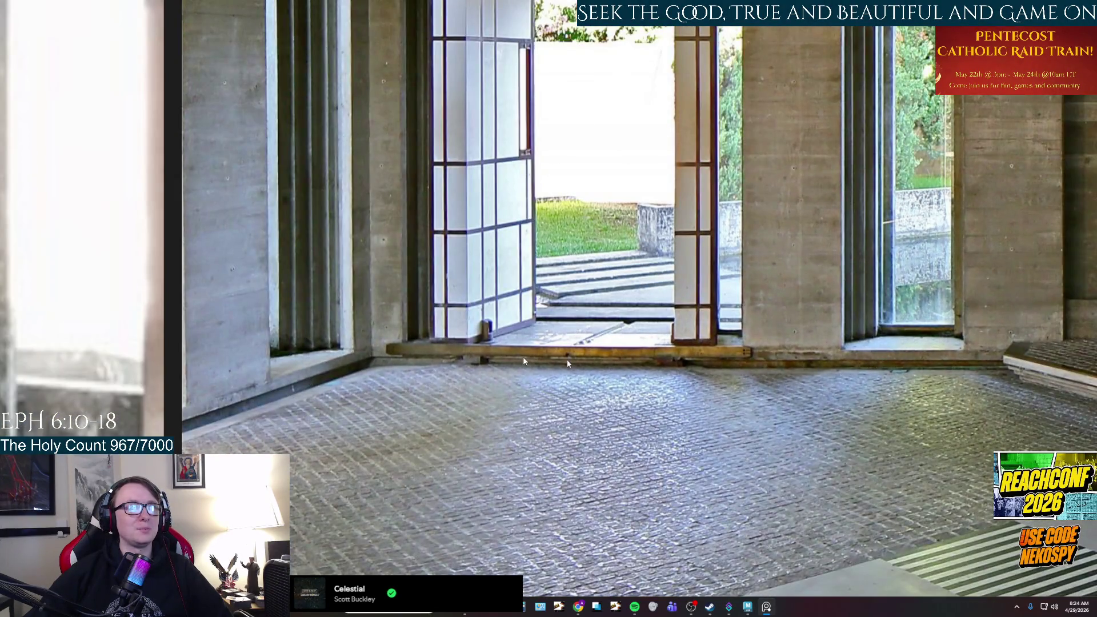
pyautogui.moveTo(934, 374); pyautogui.dragTo(465, 413)
pyautogui.scroll(-2, 468, 417)
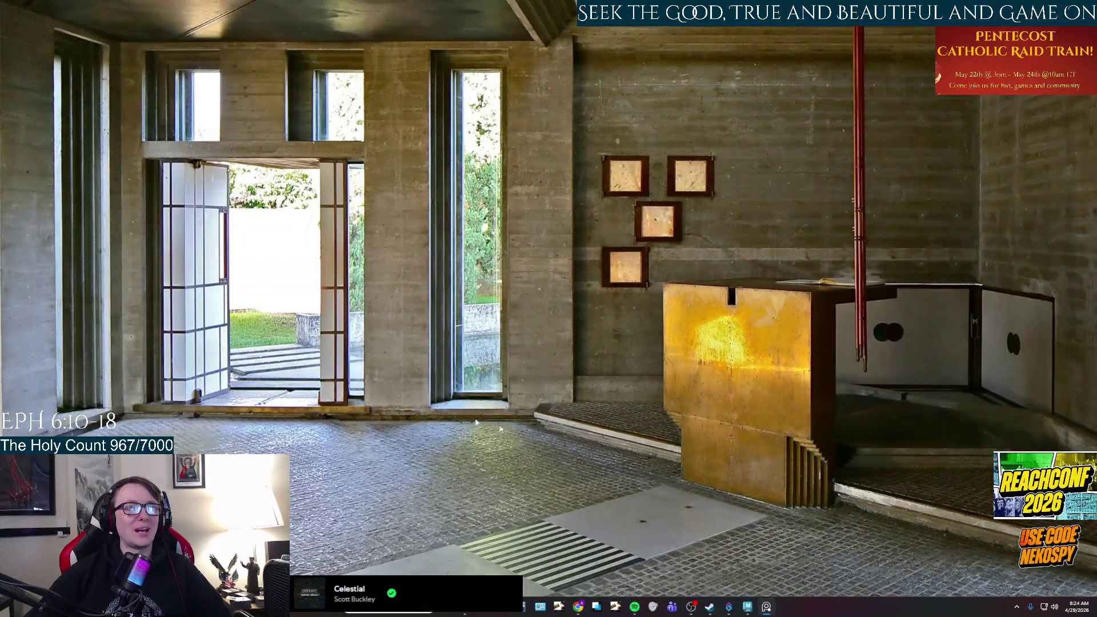
pyautogui.moveTo(632, 386); pyautogui.dragTo(493, 421)
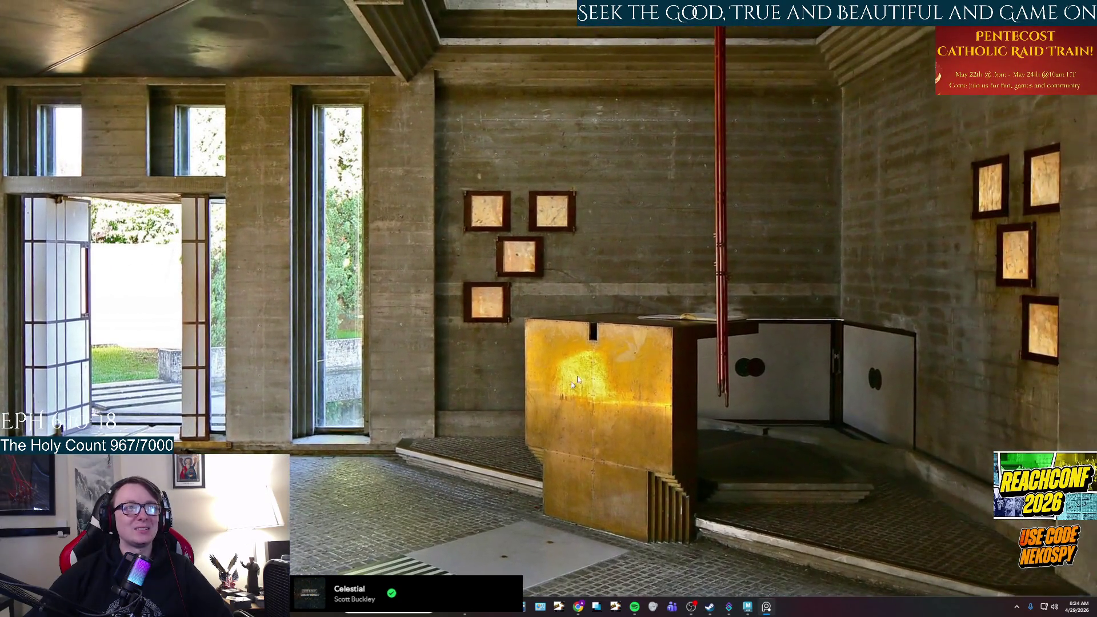
pyautogui.moveTo(562, 308); pyautogui.dragTo(554, 366)
pyautogui.scroll(-3, 554, 365)
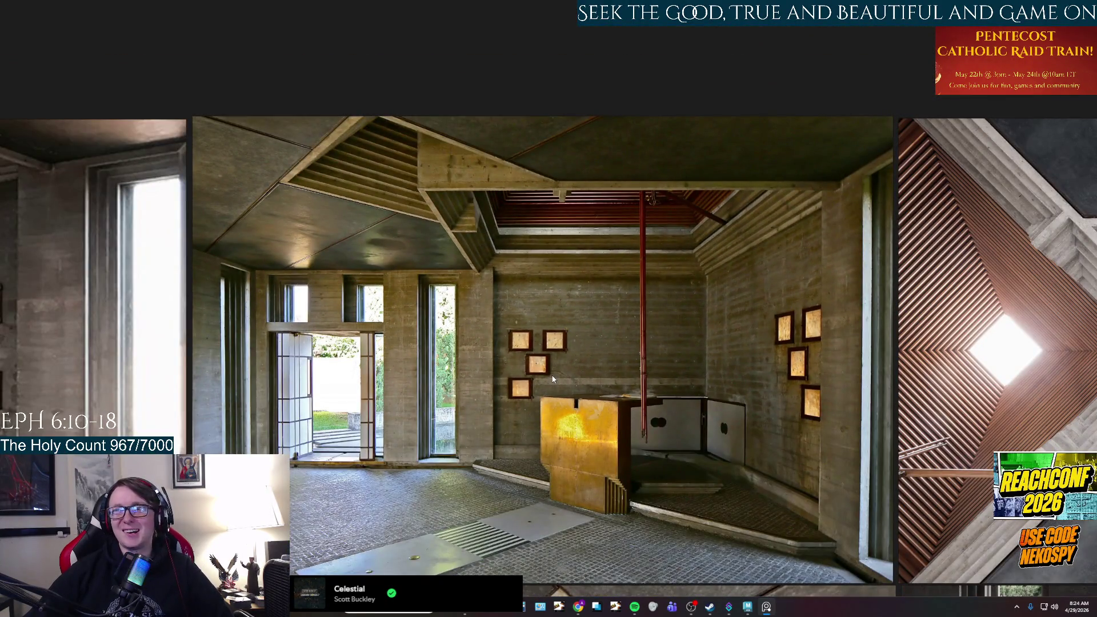
pyautogui.moveTo(542, 382); pyautogui.dragTo(857, 319)
pyautogui.scroll(3, 572, 371)
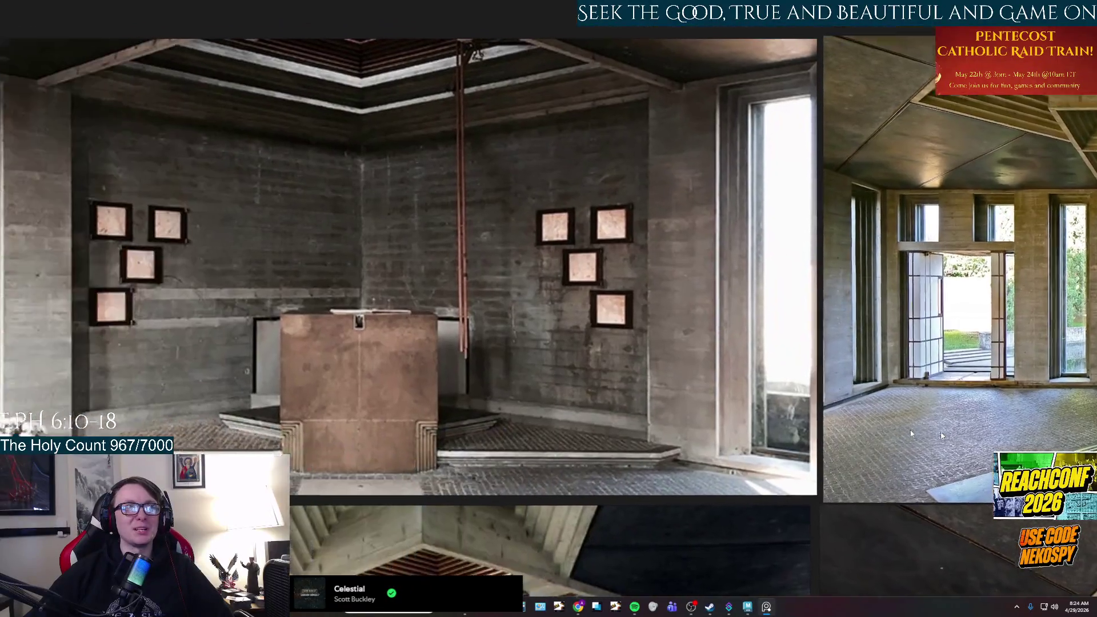
pyautogui.moveTo(571, 371); pyautogui.dragTo(660, 406)
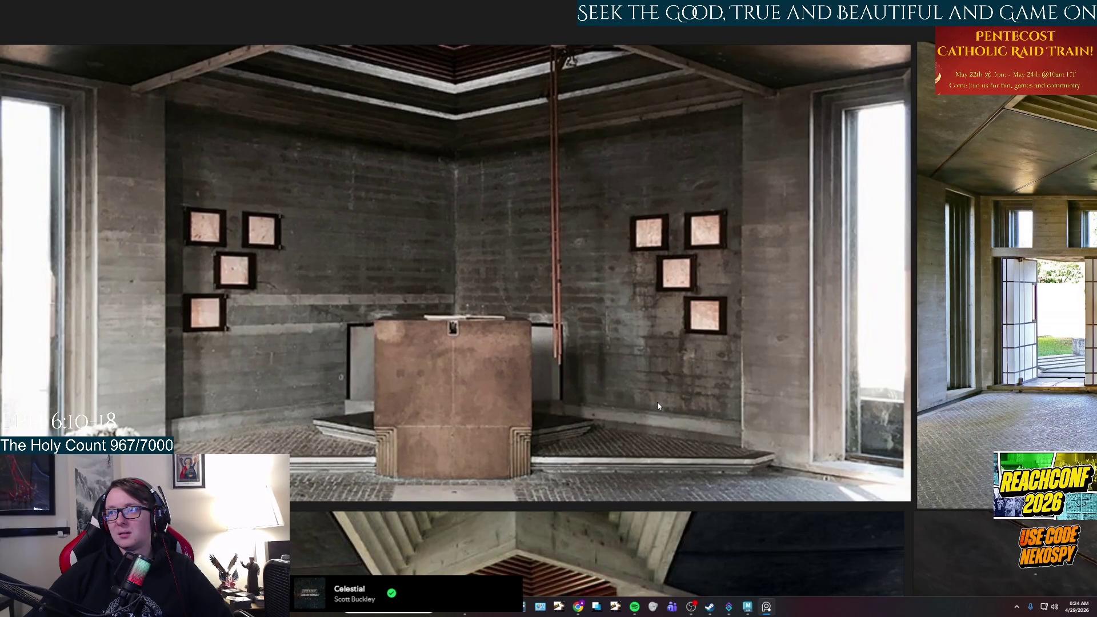
pyautogui.moveTo(616, 406); pyautogui.dragTo(794, 316)
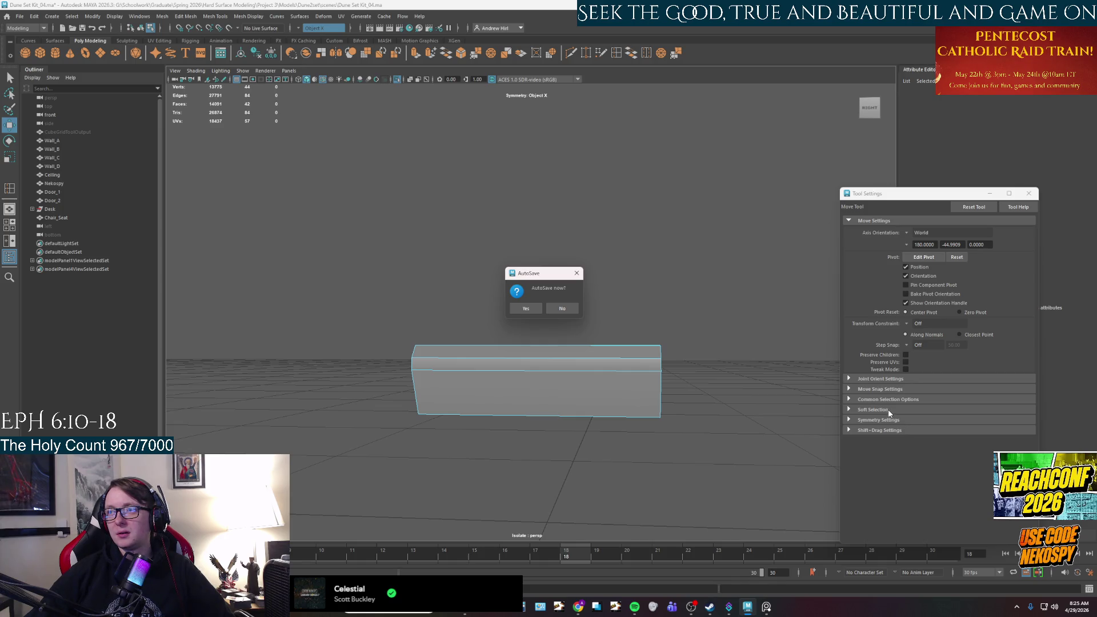
# - Study the chair-and-desk, chair-and-table and woman-at-desk photos up close, then return to Maya
pyautogui.click(766, 606)
pyautogui.scroll(-8, 721, 273)
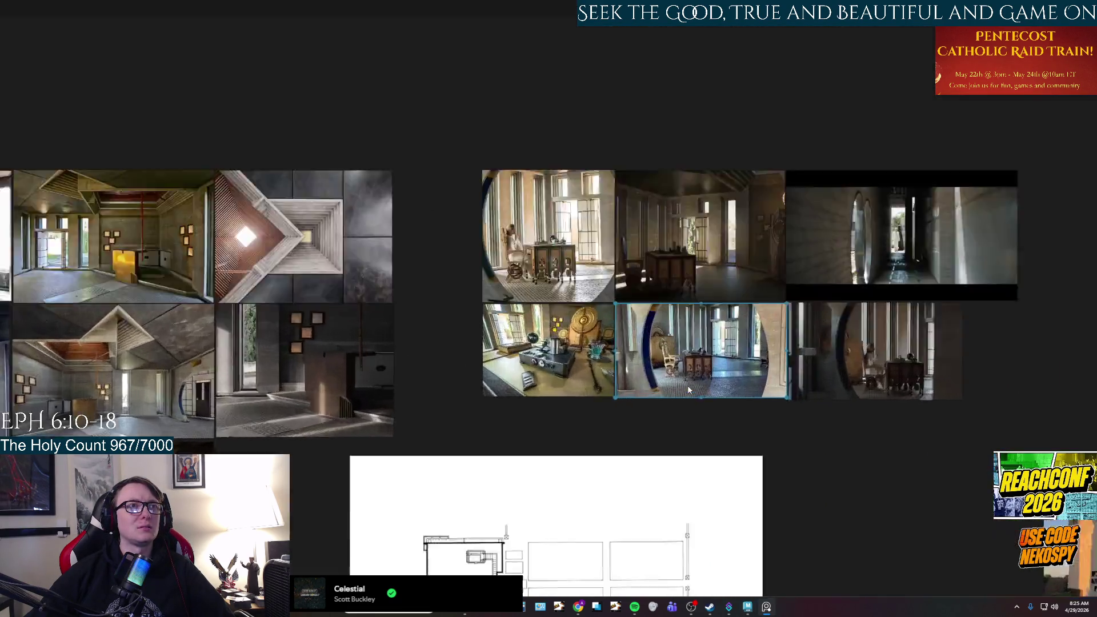
pyautogui.scroll(10, 687, 385)
pyautogui.scroll(-8, 624, 312)
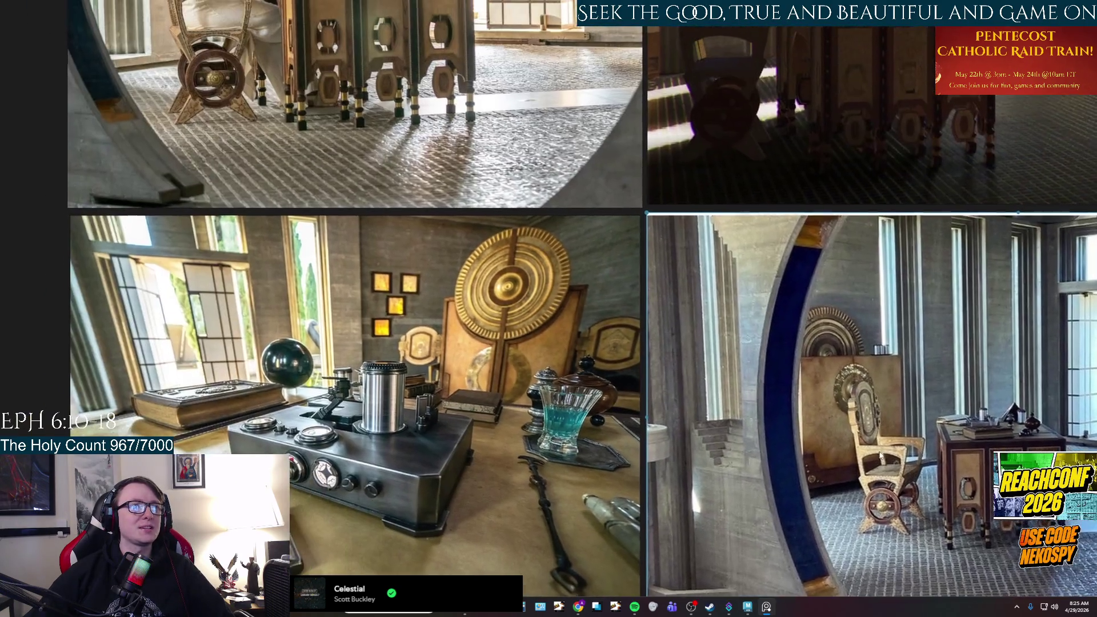
pyautogui.moveTo(264, 57); pyautogui.dragTo(448, 232, button='middle')
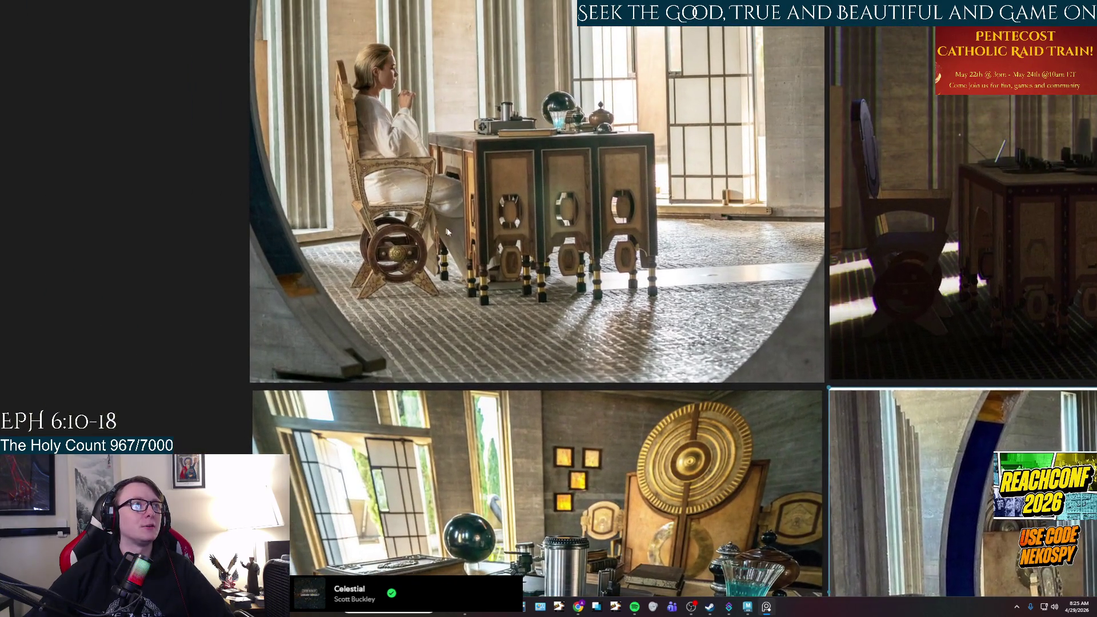
pyautogui.scroll(5, 462, 301)
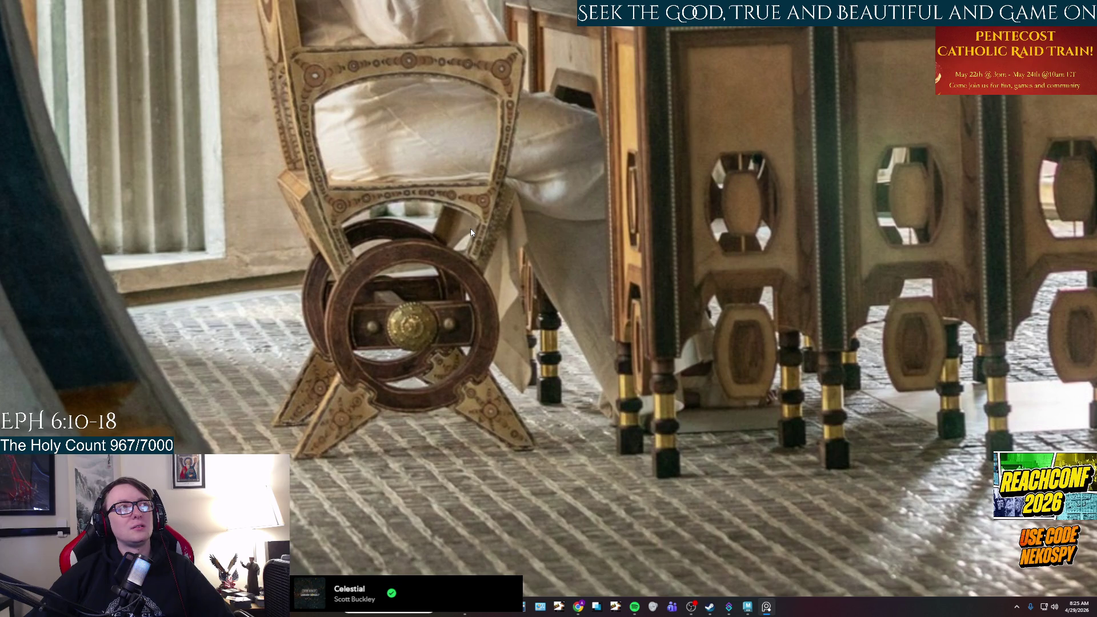
pyautogui.scroll(-5, 470, 231)
pyautogui.moveTo(470, 232); pyautogui.dragTo(259, 18, button='middle')
pyautogui.scroll(5, 825, 481)
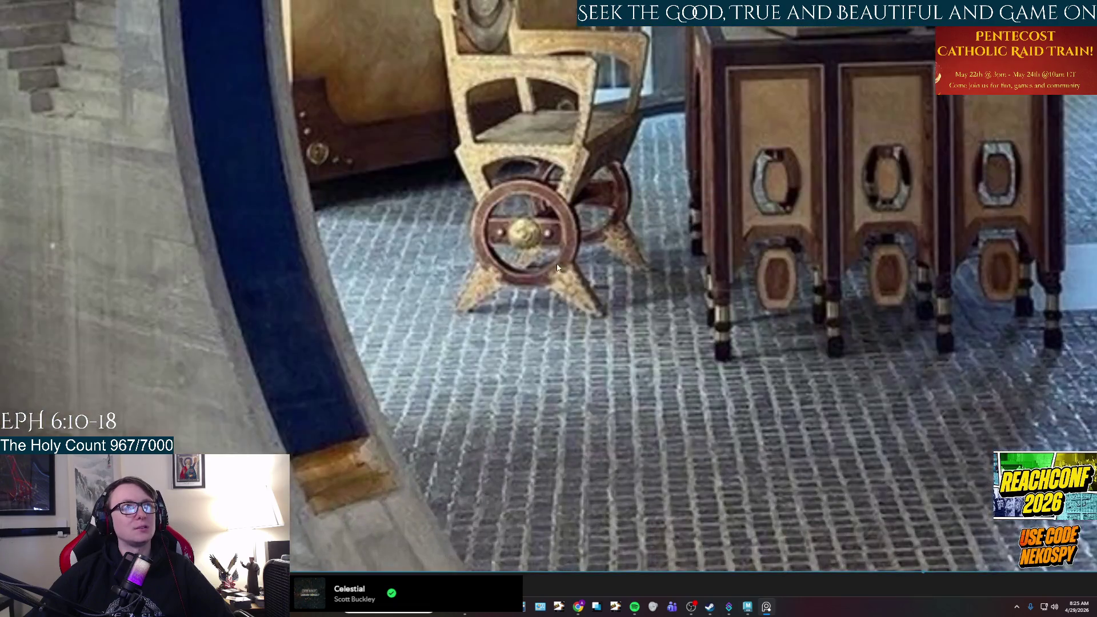
pyautogui.scroll(-3, 558, 267)
pyautogui.moveTo(557, 267); pyautogui.dragTo(837, 370, button='middle')
pyautogui.scroll(-3, 837, 370)
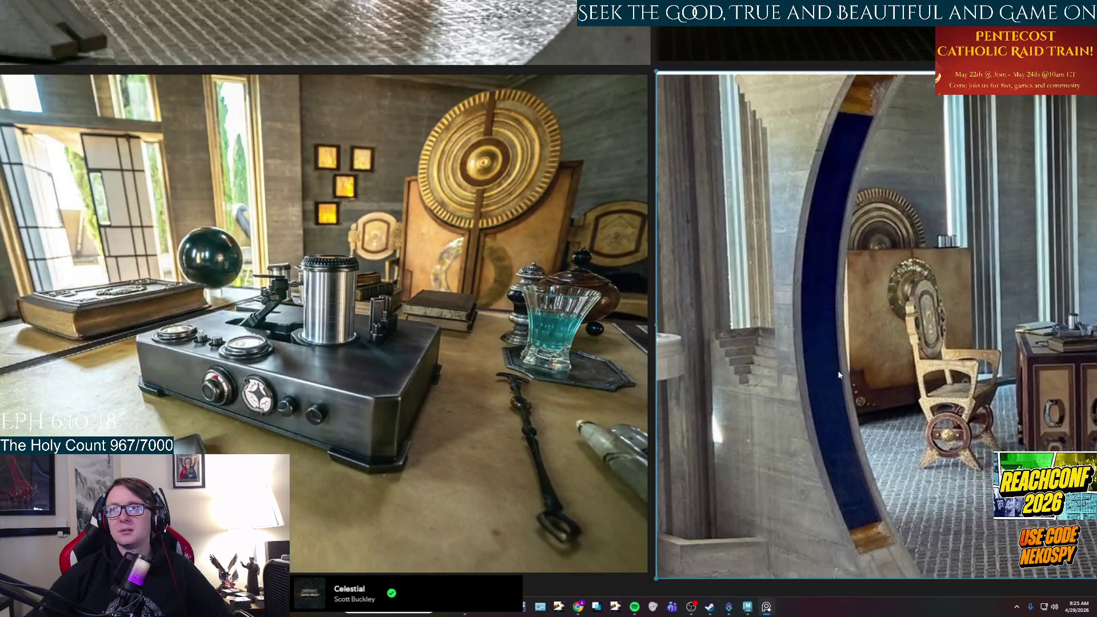
pyautogui.moveTo(449, 221)
pyautogui.mouseDown(button='middle')
pyautogui.moveTo(655, 366)
pyautogui.moveTo(737, 505)
pyautogui.mouseUp(button='middle')
pyautogui.click(748, 606)
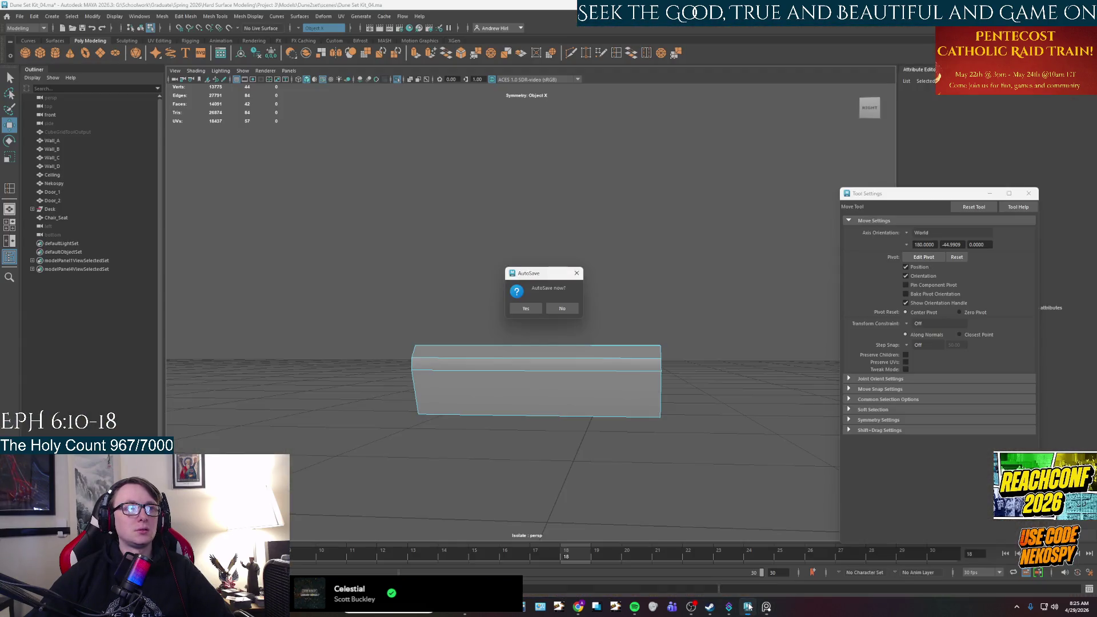
# - Accept the autosave, then compare the Chair_Seat model against the chair reference photo
pyautogui.click(530, 309)
pyautogui.moveTo(639, 419)
pyautogui.keyDown('alt'); pyautogui.mouseDown()
pyautogui.moveTo(646, 441)
pyautogui.moveTo(626, 443)
pyautogui.moveTo(720, 367)
pyautogui.moveTo(668, 456)
pyautogui.moveTo(629, 446)
pyautogui.moveTo(635, 429)
pyautogui.mouseUp(); pyautogui.keyUp('alt')
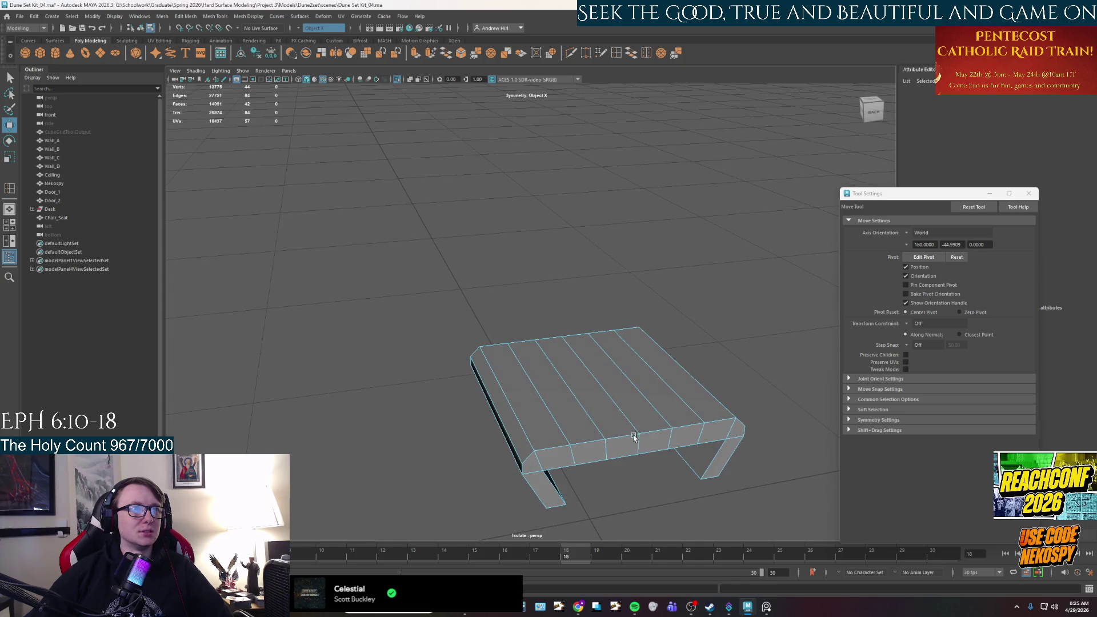
pyautogui.click(761, 610)
pyautogui.click(747, 606)
pyautogui.moveTo(657, 457)
pyautogui.keyDown('alt'); pyautogui.mouseDown()
pyautogui.moveTo(648, 436)
pyautogui.moveTo(767, 550)
pyautogui.moveTo(703, 365)
pyautogui.mouseUp(); pyautogui.keyUp('alt')
pyautogui.scroll(3, 628, 439)
pyautogui.click(766, 607)
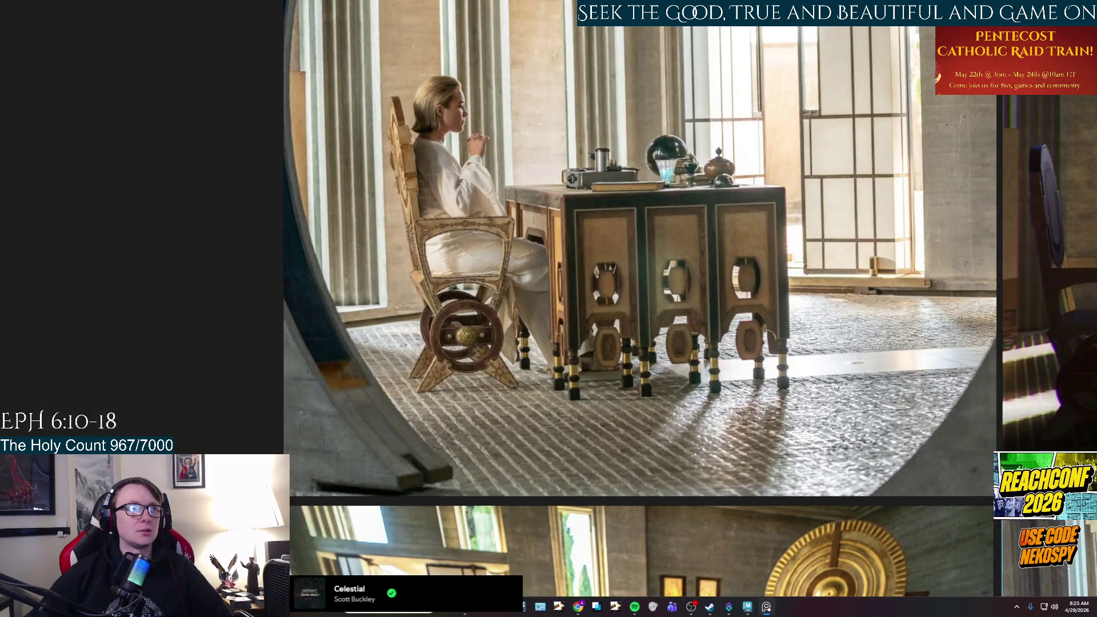
pyautogui.scroll(5, 366, 328)
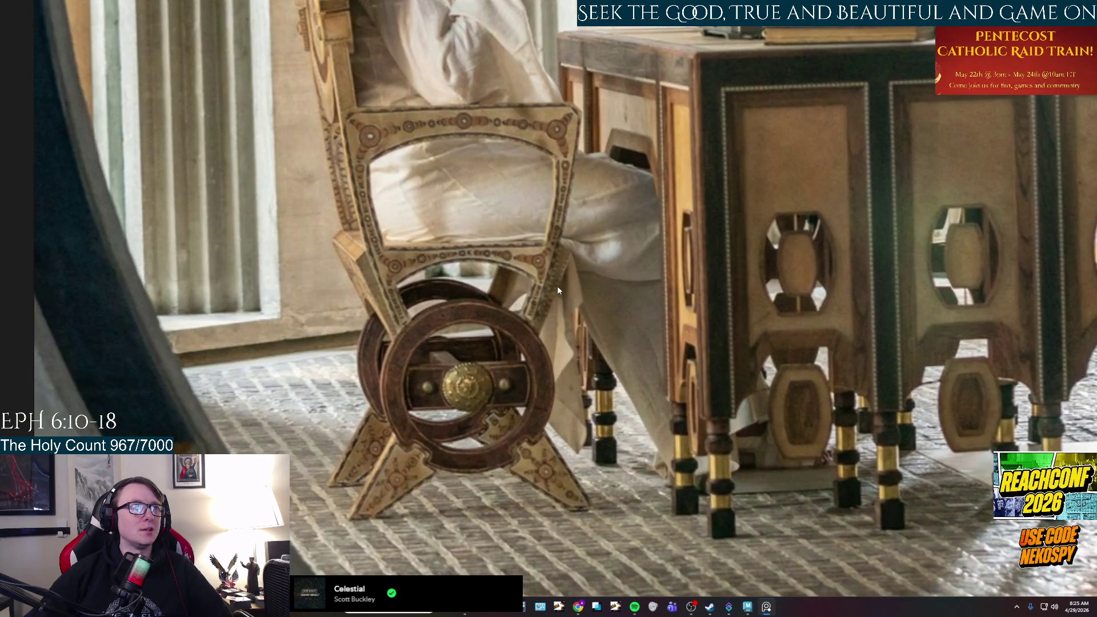
pyautogui.click(764, 609)
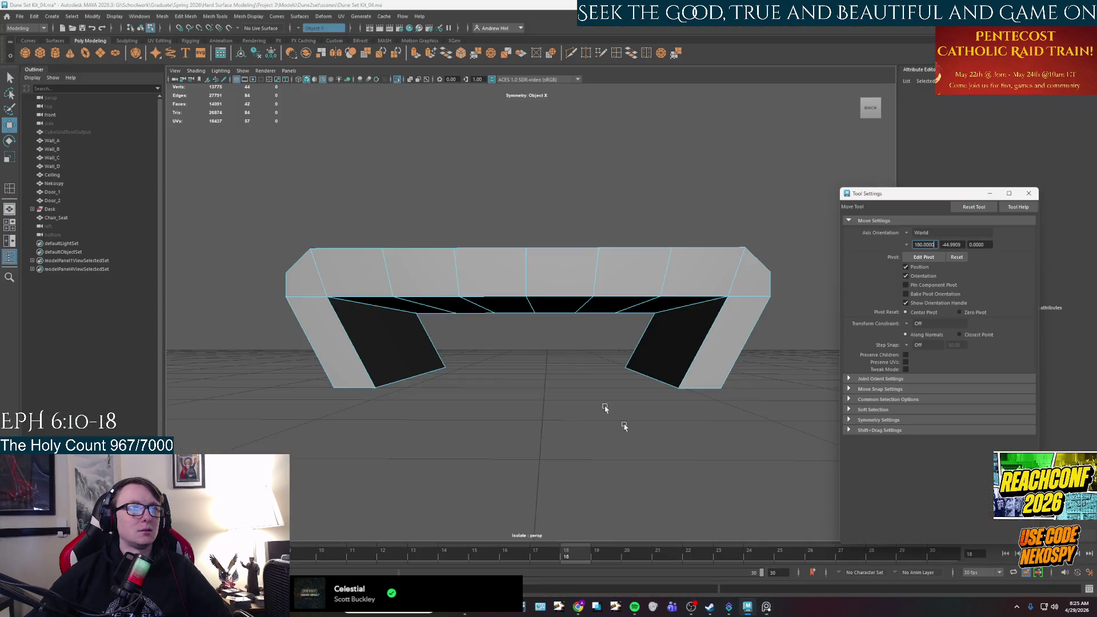
# - In edge mode, raise the middle and outer underside edges of Chair_Seat to round the arch
pyautogui.keyDown('alt'); pyautogui.moveTo(605, 409); pyautogui.dragTo(534, 320); pyautogui.keyUp('alt')
pyautogui.moveTo(478, 241); pyautogui.dragTo(492, 213, button='right')
pyautogui.click(477, 240)
pyautogui.moveTo(477, 240)
pyautogui.keyDown('alt'); pyautogui.mouseDown()
pyautogui.moveTo(548, 318)
pyautogui.moveTo(531, 278)
pyautogui.mouseUp(); pyautogui.keyUp('alt')
pyautogui.moveTo(544, 326)
pyautogui.keyDown('alt'); pyautogui.mouseDown()
pyautogui.moveTo(534, 277)
pyautogui.moveTo(486, 289)
pyautogui.moveTo(483, 242)
pyautogui.mouseUp(); pyautogui.keyUp('alt')
pyautogui.press('q')
pyautogui.click(487, 290)
pyautogui.press('w')
pyautogui.click(634, 283)
pyautogui.moveTo(625, 289)
pyautogui.mouseDown()
pyautogui.moveTo(625, 277)
pyautogui.moveTo(639, 354)
pyautogui.mouseUp()
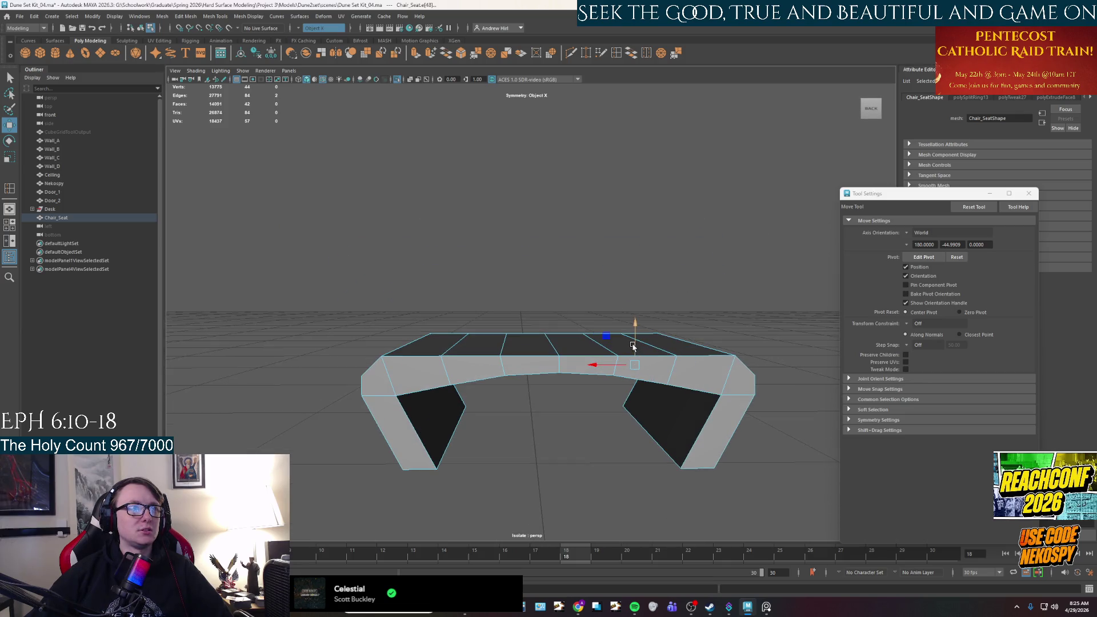
# - Select more underside edges and the arch's top inner loop, check the reference, then select the leg side faces
pyautogui.keyDown('alt'); pyautogui.moveTo(633, 343); pyautogui.dragTo(643, 348); pyautogui.keyUp('alt')
pyautogui.click(549, 343)
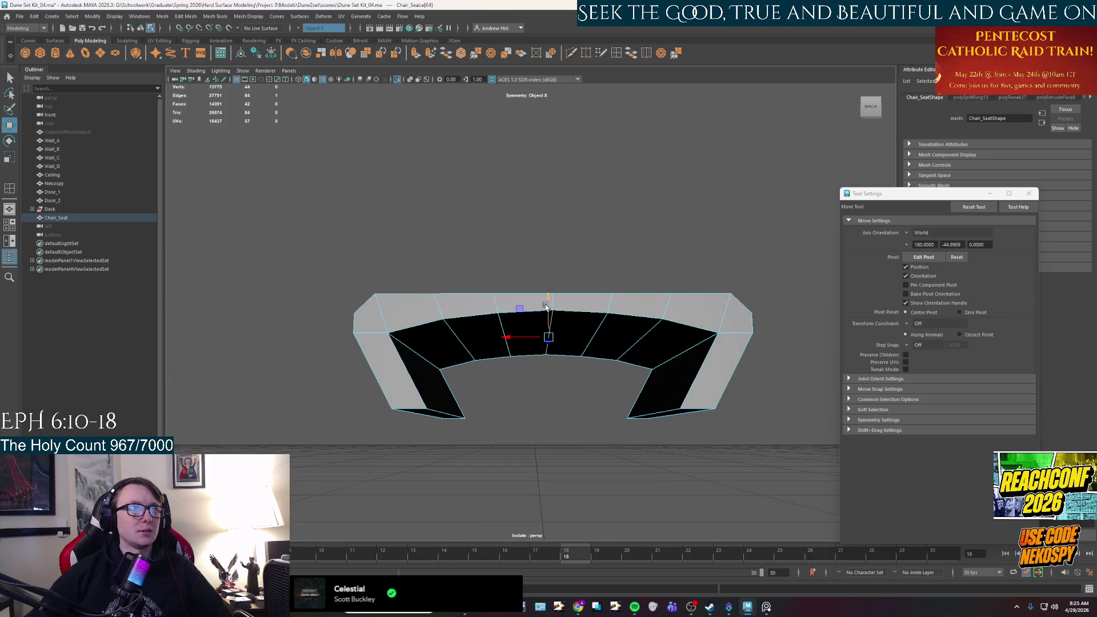
pyautogui.click(505, 341)
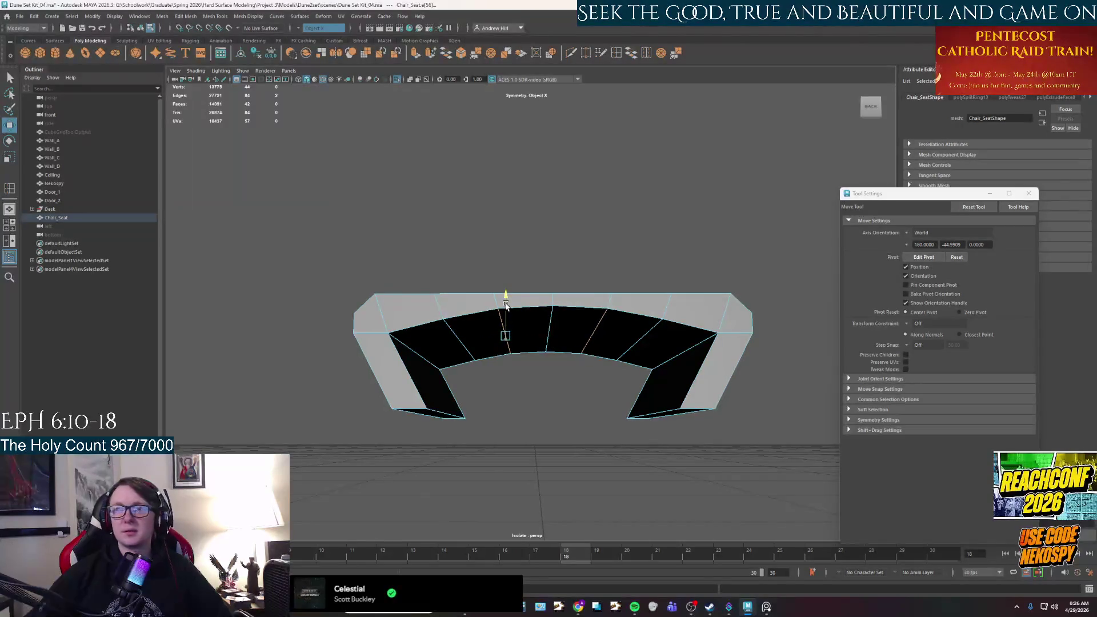
pyautogui.keyDown('alt'); pyautogui.moveTo(505, 305); pyautogui.dragTo(548, 389); pyautogui.keyUp('alt')
pyautogui.hotkey('alt', 'Tab')
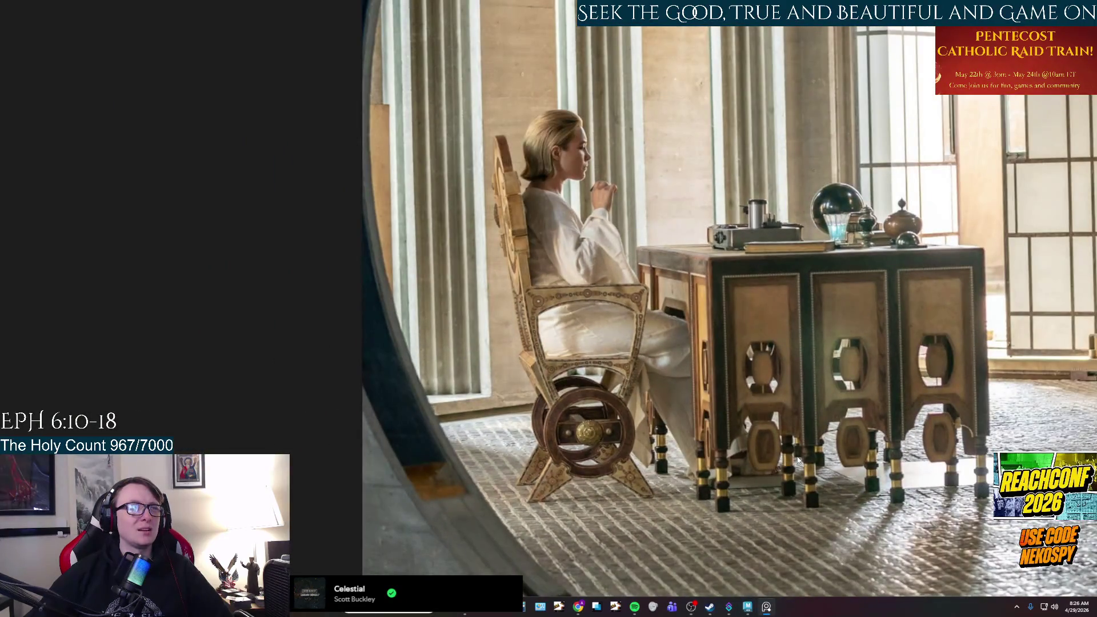
pyautogui.click(766, 607)
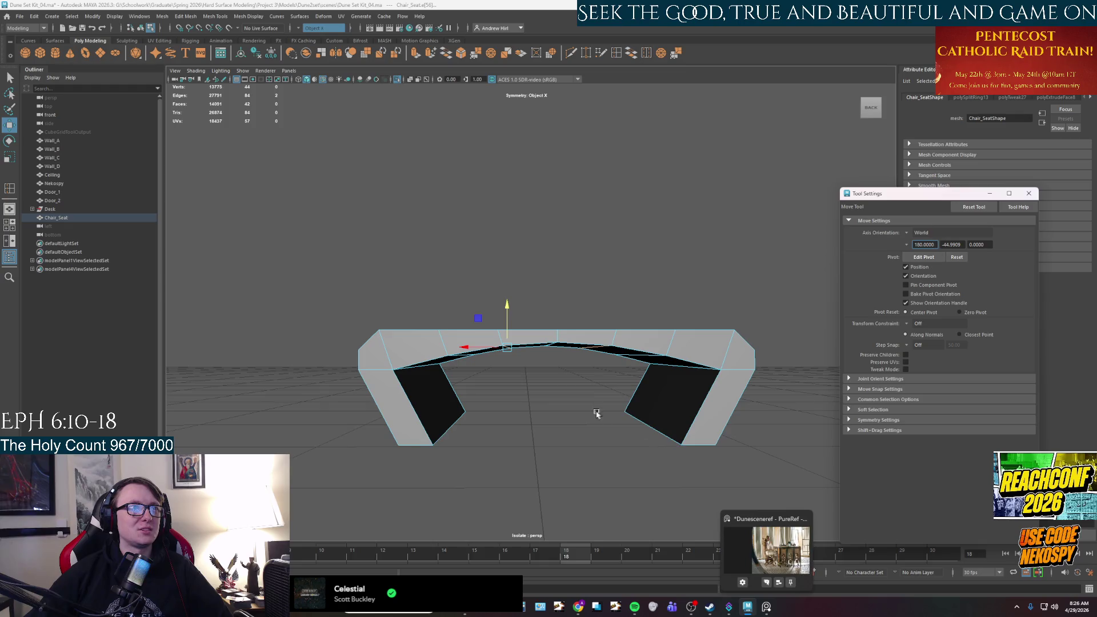
pyautogui.moveTo(489, 384)
pyautogui.keyDown('alt'); pyautogui.mouseDown()
pyautogui.moveTo(440, 342)
pyautogui.moveTo(455, 320)
pyautogui.mouseUp(); pyautogui.keyUp('alt')
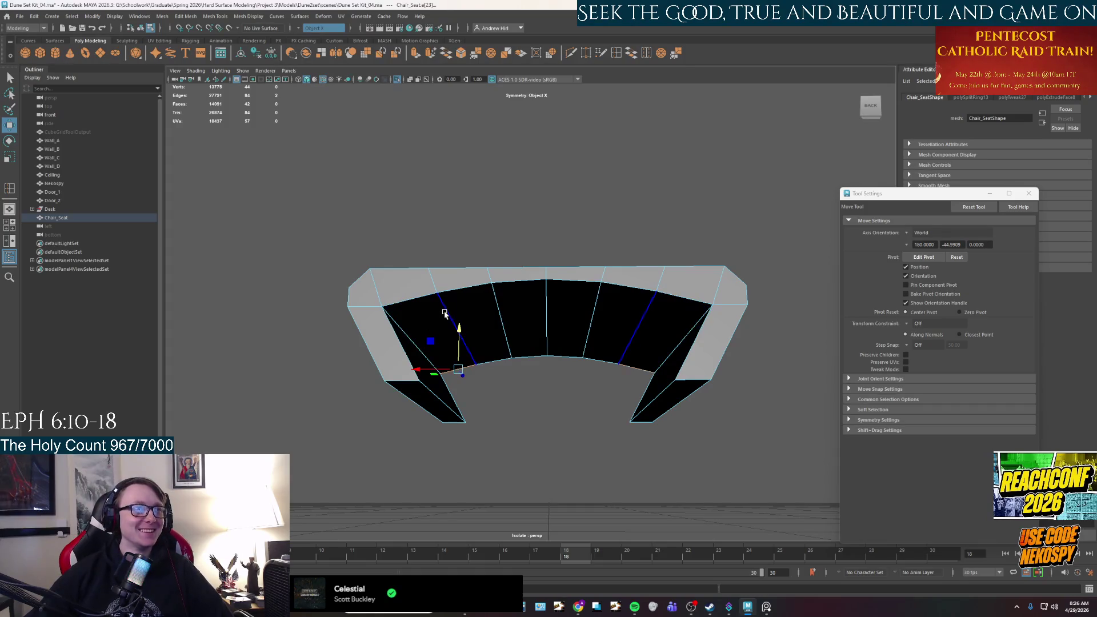
pyautogui.click(445, 290)
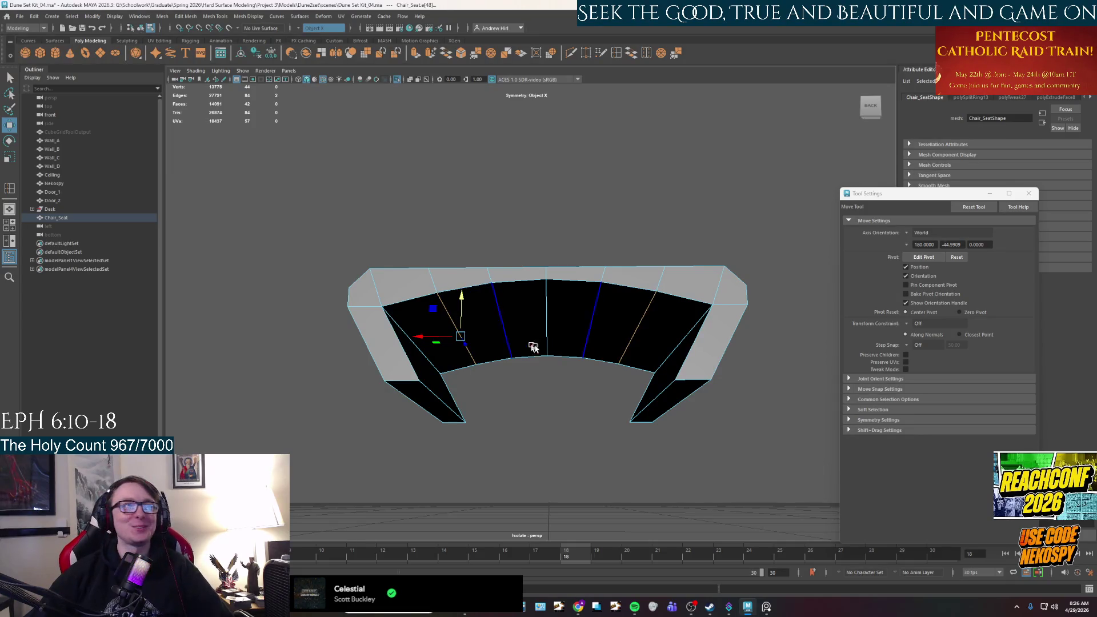
pyautogui.keyDown('alt'); pyautogui.moveTo(531, 343); pyautogui.dragTo(556, 360); pyautogui.keyUp('alt')
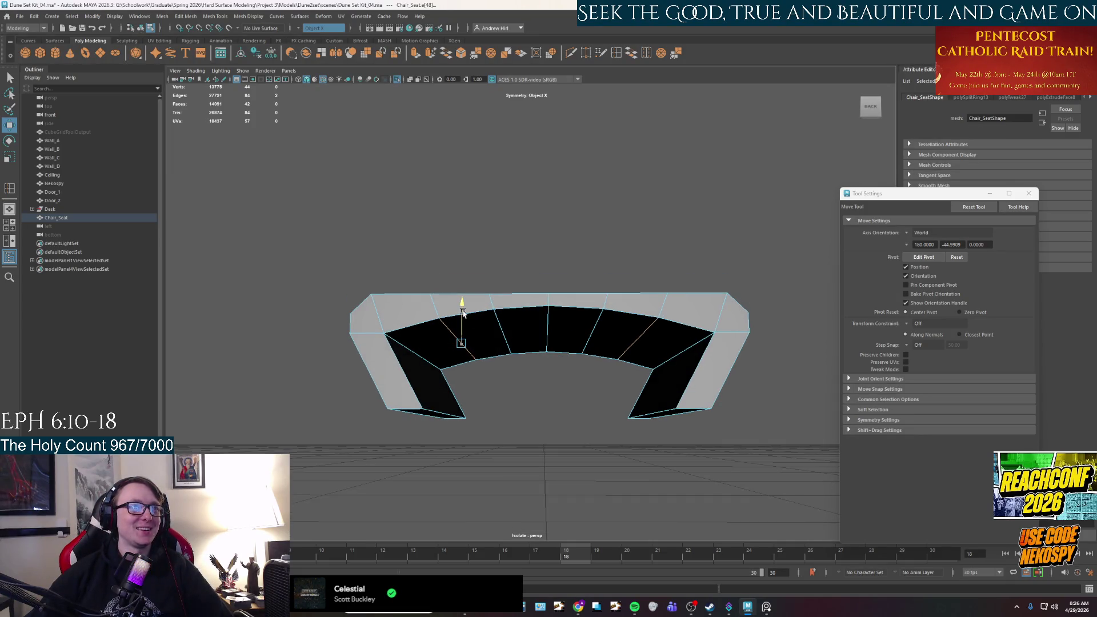
pyautogui.moveTo(487, 325)
pyautogui.keyDown('alt'); pyautogui.mouseDown()
pyautogui.moveTo(593, 451)
pyautogui.moveTo(611, 445)
pyautogui.moveTo(605, 431)
pyautogui.moveTo(600, 443)
pyautogui.moveTo(726, 453)
pyautogui.moveTo(641, 392)
pyautogui.moveTo(619, 436)
pyautogui.moveTo(588, 430)
pyautogui.moveTo(584, 375)
pyautogui.moveTo(645, 388)
pyautogui.moveTo(592, 368)
pyautogui.moveTo(602, 365)
pyautogui.moveTo(597, 393)
pyautogui.moveTo(396, 393)
pyautogui.moveTo(473, 401)
pyautogui.moveTo(455, 407)
pyautogui.moveTo(399, 394)
pyautogui.mouseUp(); pyautogui.keyUp('alt')
pyautogui.press('F11')
pyautogui.click(605, 372)
pyautogui.keyDown('alt'); pyautogui.moveTo(483, 365); pyautogui.dragTo(502, 352); pyautogui.keyUp('alt')
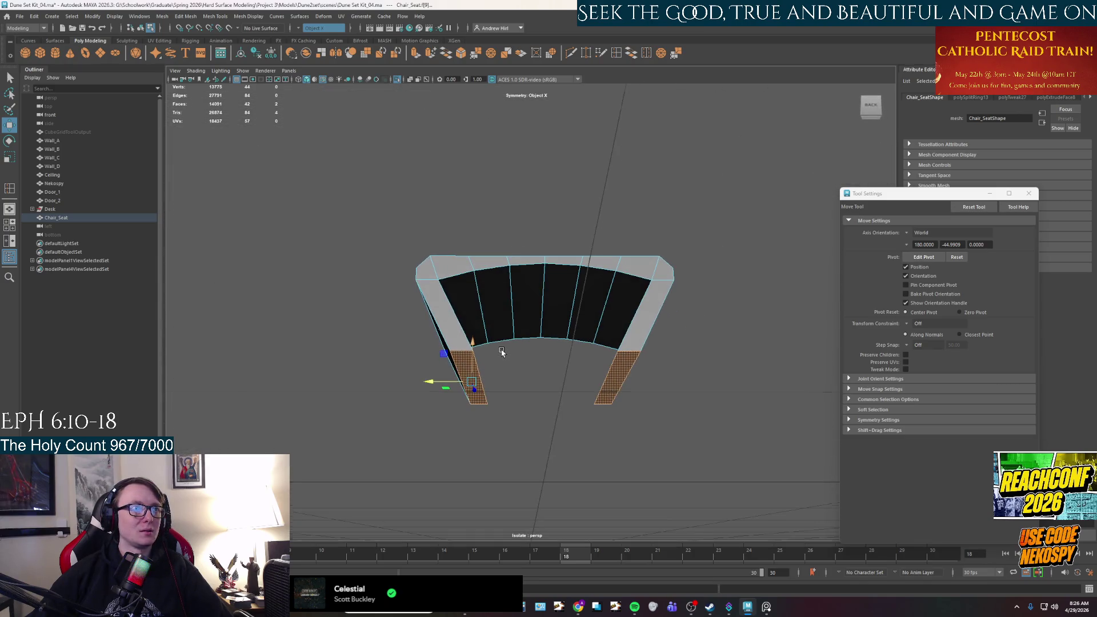
# - Activate the Insert Edge Loop tool with multiple edge loops on the seat
pyautogui.keyDown('alt'); pyautogui.moveTo(771, 335); pyautogui.dragTo(737, 326); pyautogui.keyUp('alt')
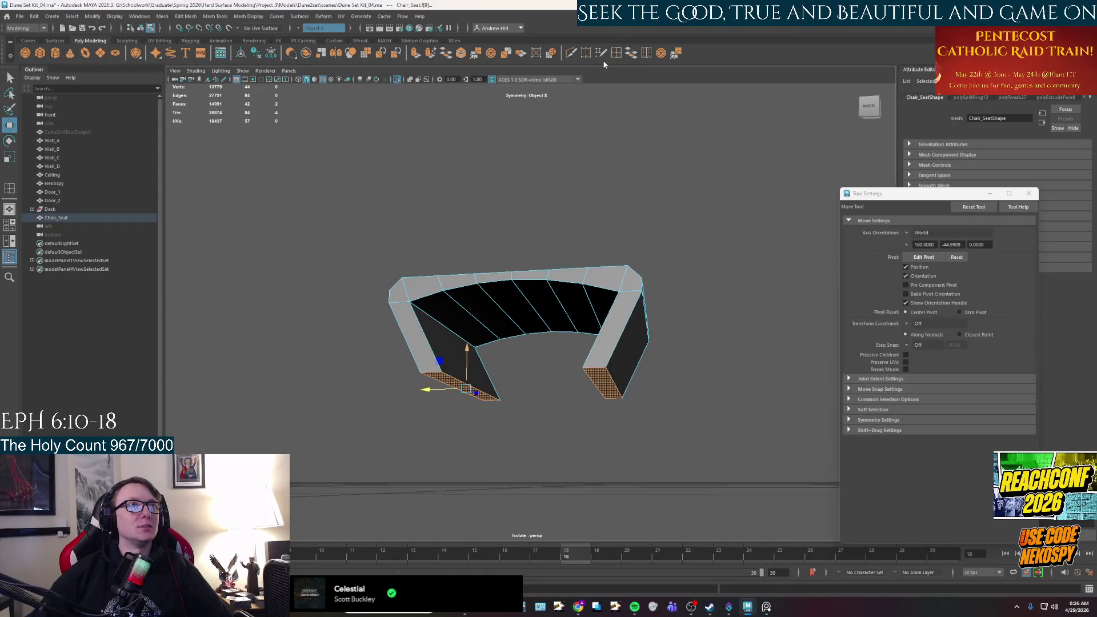
pyautogui.click(615, 52)
pyautogui.keyDown('alt'); pyautogui.moveTo(629, 434); pyautogui.dragTo(673, 500); pyautogui.keyUp('alt')
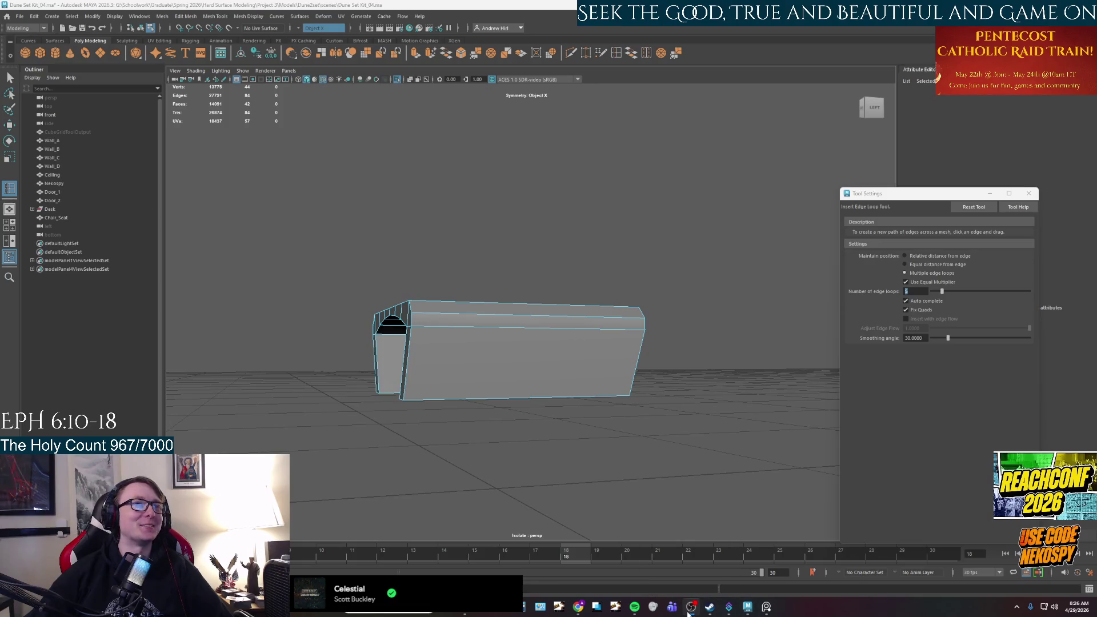
# - Compare with the reference photos, then frame a front view of the seat block
pyautogui.click(769, 607)
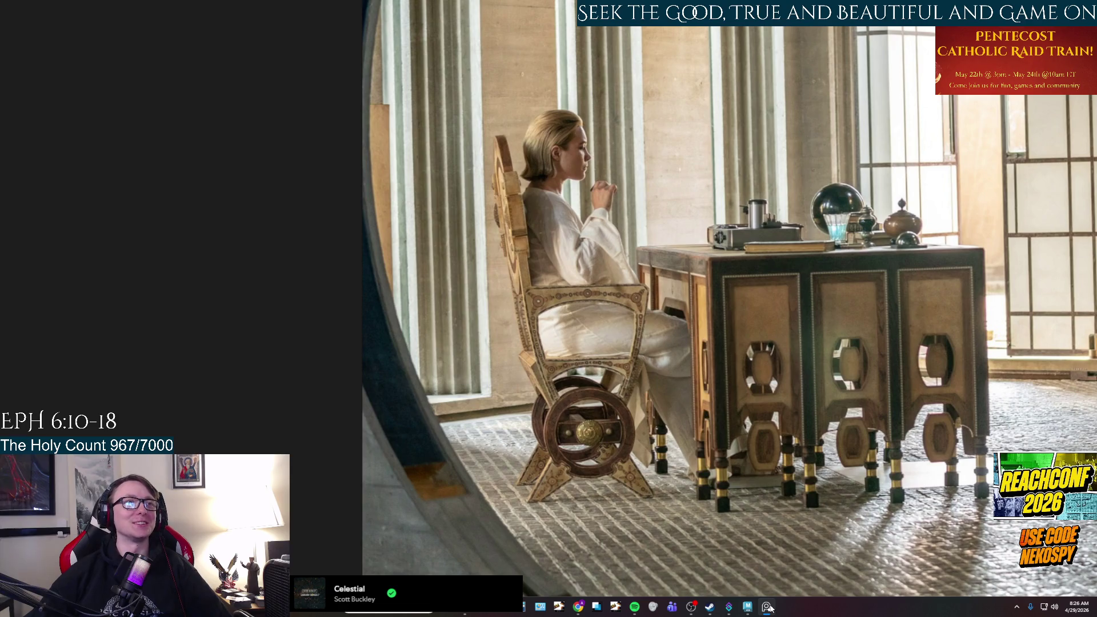
pyautogui.click(769, 608)
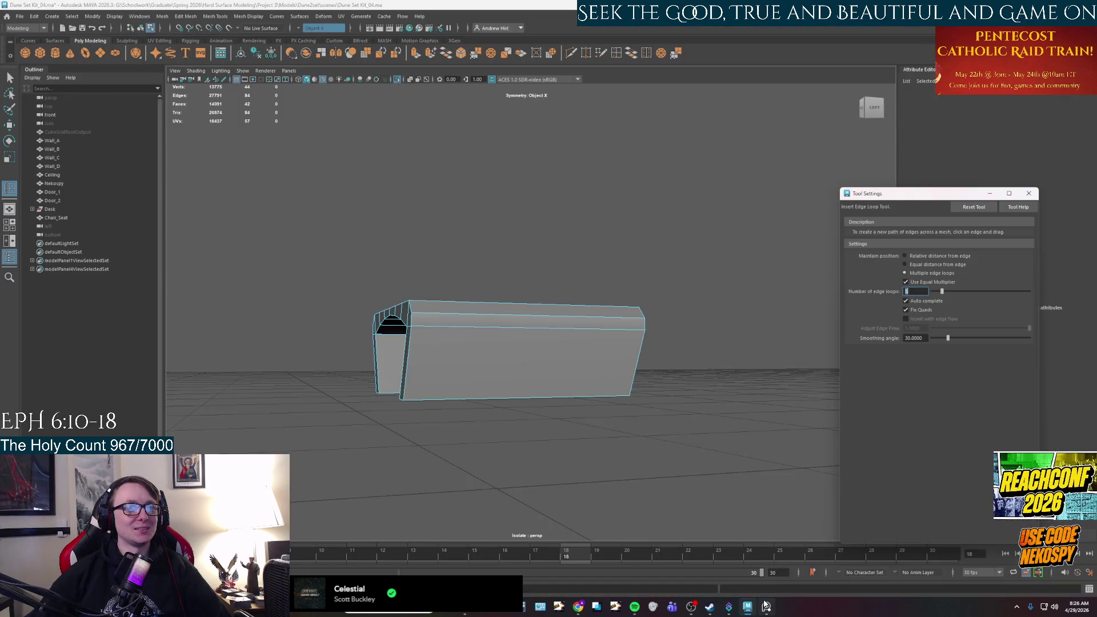
pyautogui.click(766, 607)
pyautogui.scroll(-3, 828, 376)
pyautogui.scroll(3, 656, 391)
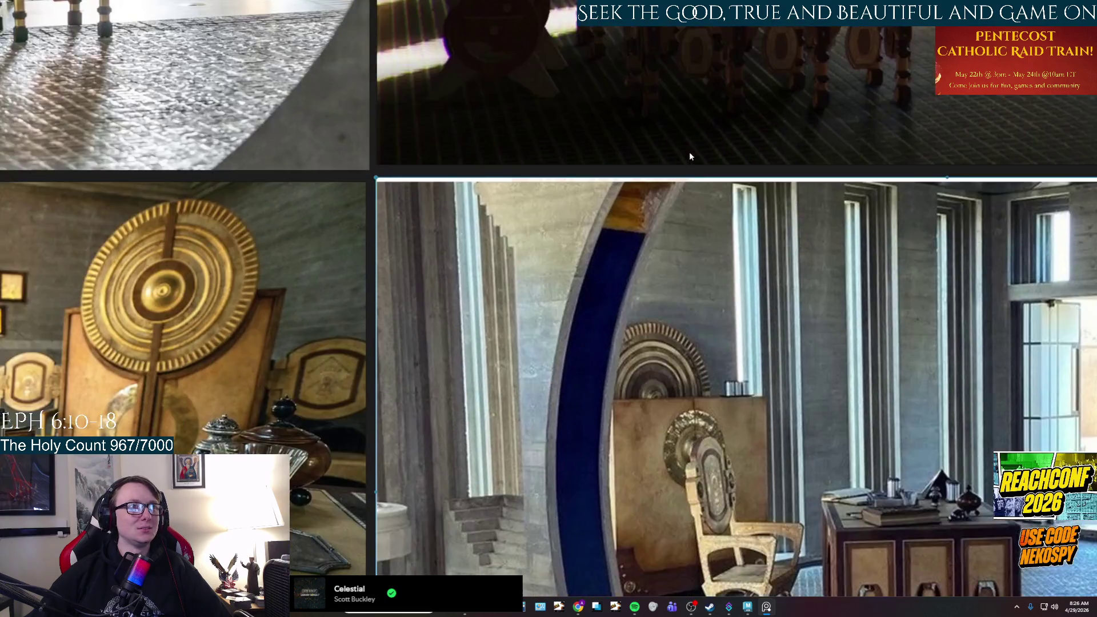
pyautogui.scroll(5, 653, 267)
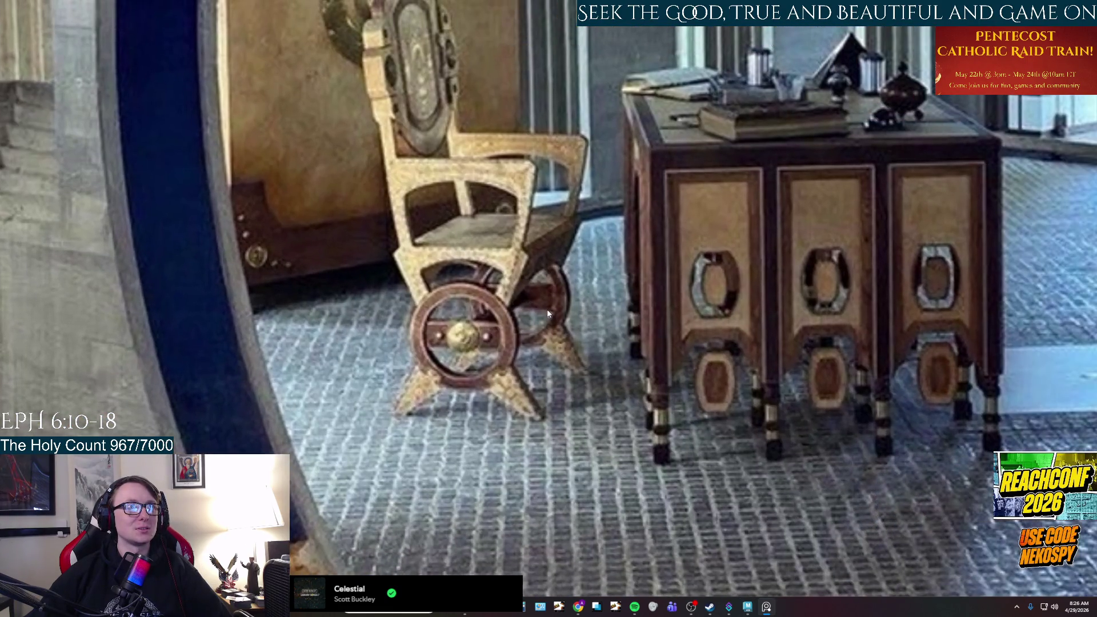
pyautogui.click(766, 606)
pyautogui.keyDown('alt'); pyautogui.moveTo(548, 348); pyautogui.dragTo(499, 365); pyautogui.keyUp('alt')
pyautogui.keyDown('alt'); pyautogui.moveTo(499, 365); pyautogui.dragTo(558, 342, button='middle'); pyautogui.keyUp('alt')
pyautogui.scroll(3, 558, 341)
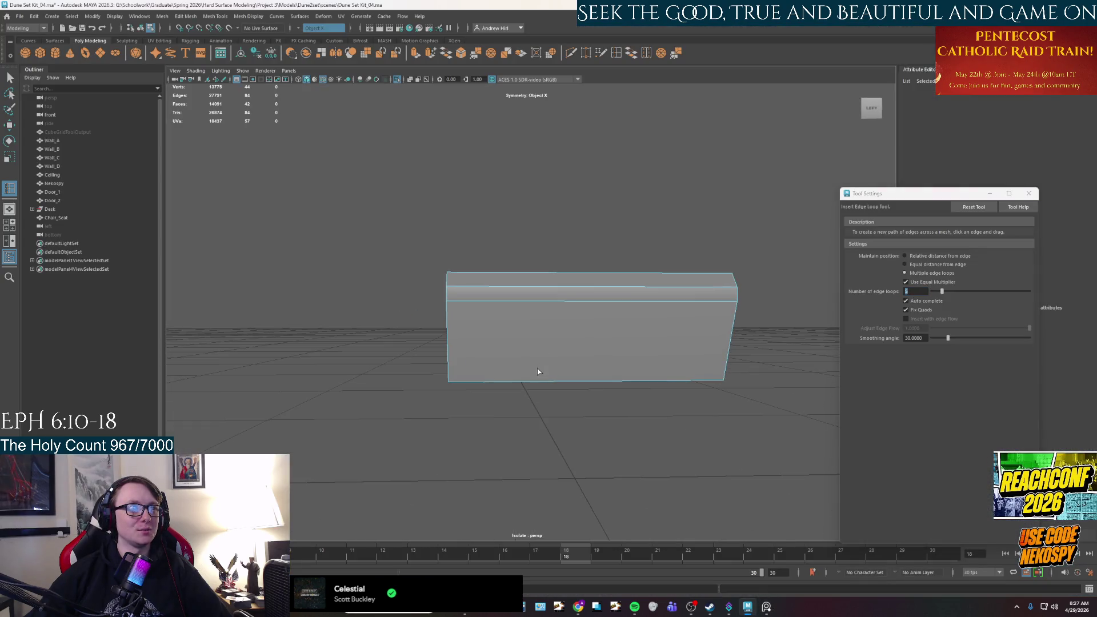
# - Commit the new vertical edge loops across Chair_Seat and undo the trial edge pull
pyautogui.click(499, 381)
pyautogui.moveTo(500, 379)
pyautogui.keyDown('alt'); pyautogui.mouseDown()
pyautogui.moveTo(543, 311)
pyautogui.moveTo(571, 311)
pyautogui.moveTo(558, 341)
pyautogui.moveTo(557, 320)
pyautogui.mouseUp(); pyautogui.keyUp('alt')
pyautogui.moveTo(556, 320); pyautogui.dragTo(558, 246, button='right')
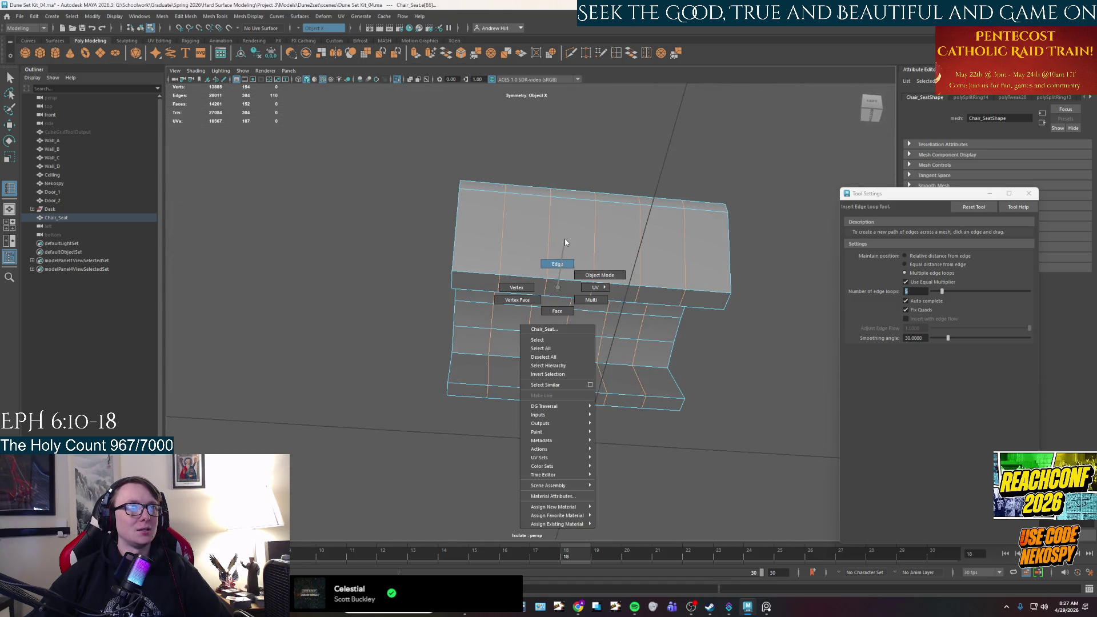
pyautogui.click(590, 292)
pyautogui.press('w')
pyautogui.moveTo(590, 291)
pyautogui.keyDown('alt'); pyautogui.mouseDown()
pyautogui.moveTo(639, 311)
pyautogui.moveTo(620, 305)
pyautogui.moveTo(622, 292)
pyautogui.moveTo(590, 314)
pyautogui.mouseUp(); pyautogui.keyUp('alt')
pyautogui.hotkey('ctrl', 'z')
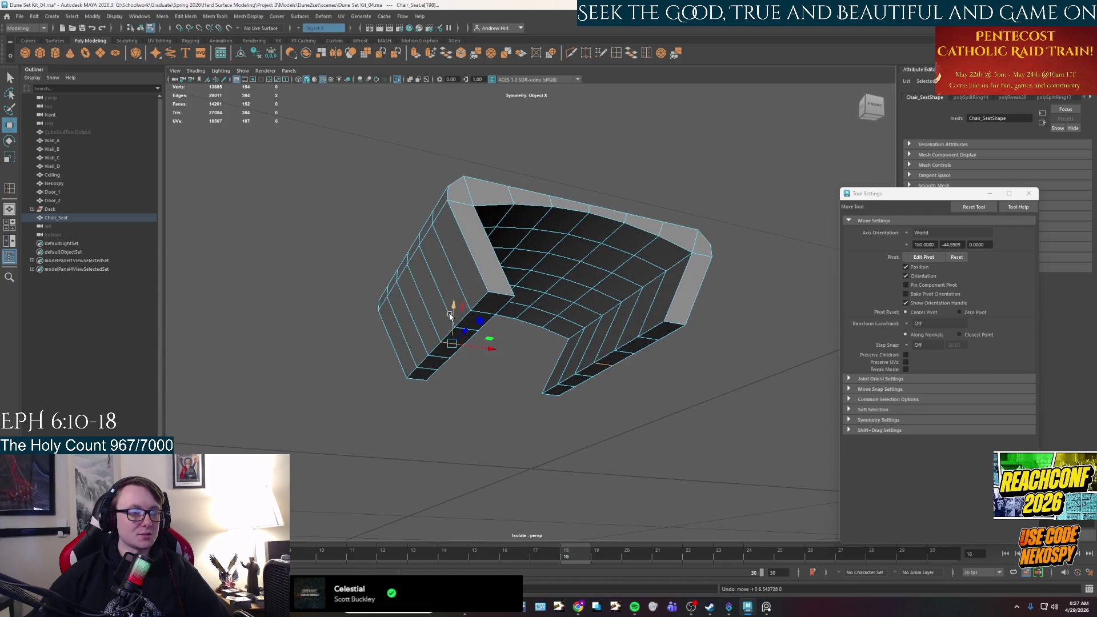
# - Slide a seat edge along the surface and select a vertex pair for moving
pyautogui.moveTo(450, 314)
pyautogui.mouseDown()
pyautogui.moveTo(451, 303)
pyautogui.moveTo(479, 303)
pyautogui.moveTo(548, 354)
pyautogui.mouseUp()
pyautogui.scroll(3, 569, 372)
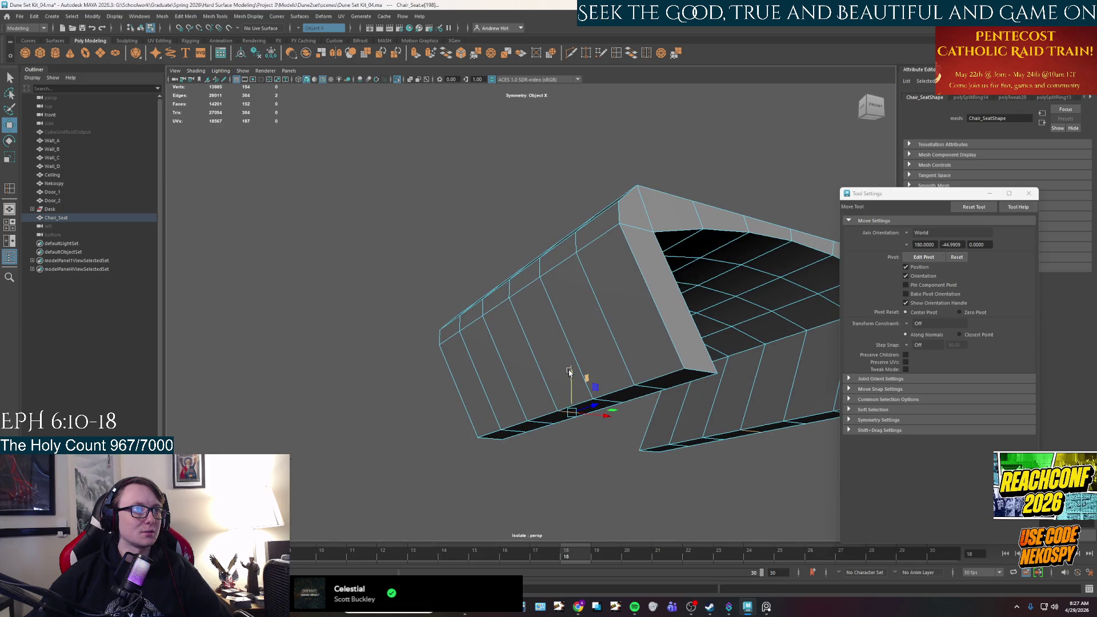
pyautogui.moveTo(553, 361)
pyautogui.mouseDown(button='right')
pyautogui.moveTo(553, 331)
pyautogui.moveTo(523, 347)
pyautogui.mouseUp(button='right')
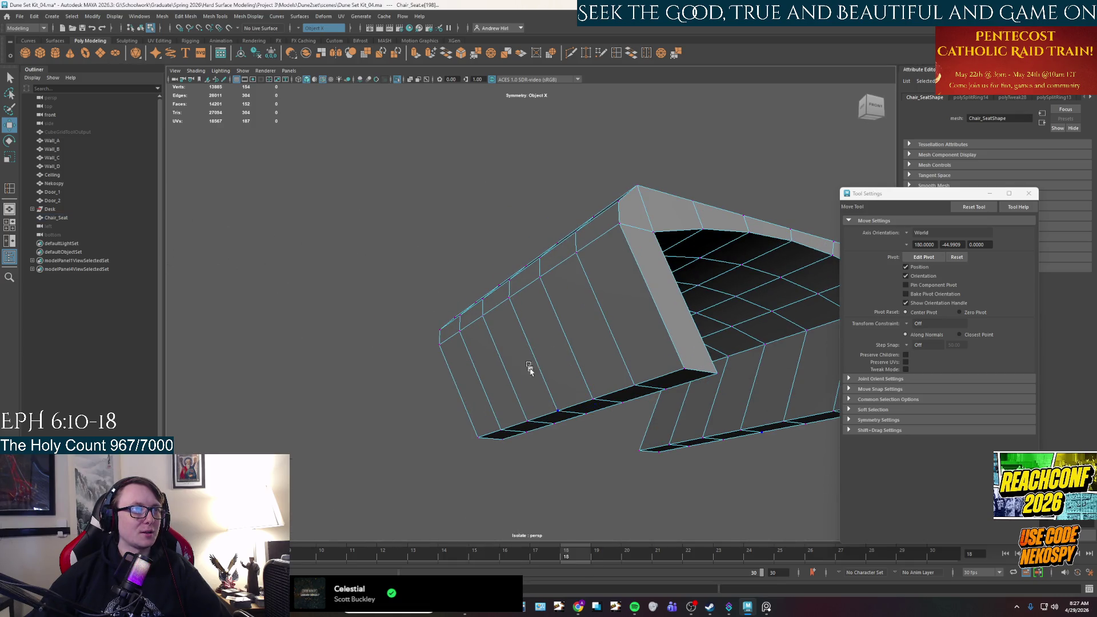
pyautogui.click(558, 410)
pyautogui.press('q')
pyautogui.keyDown('alt'); pyautogui.moveTo(584, 422); pyautogui.dragTo(588, 424); pyautogui.keyUp('alt')
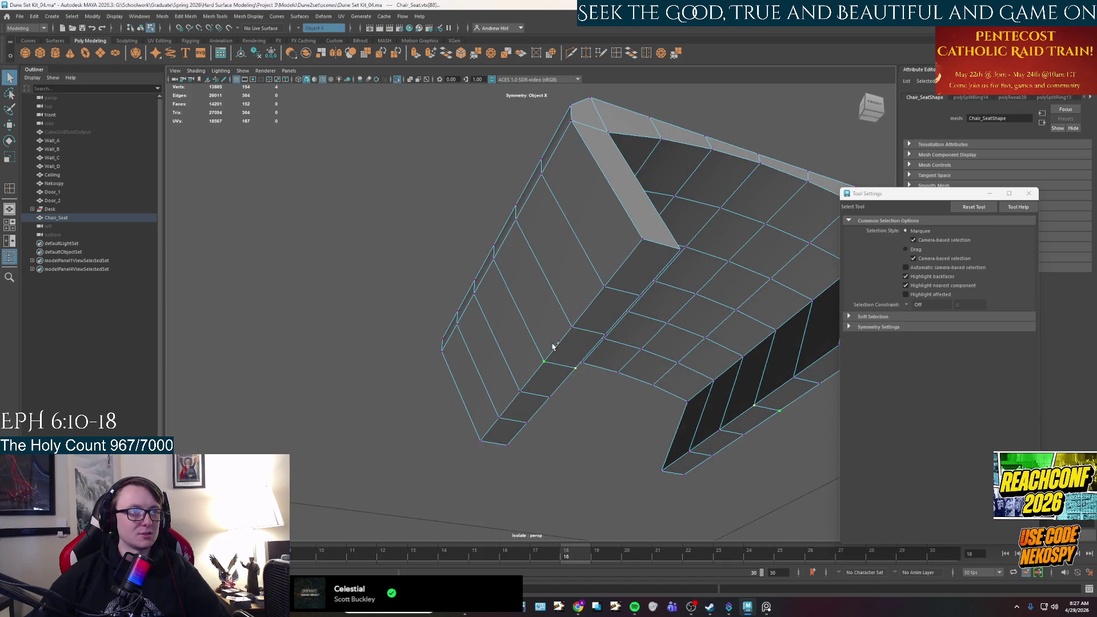
pyautogui.press('w')
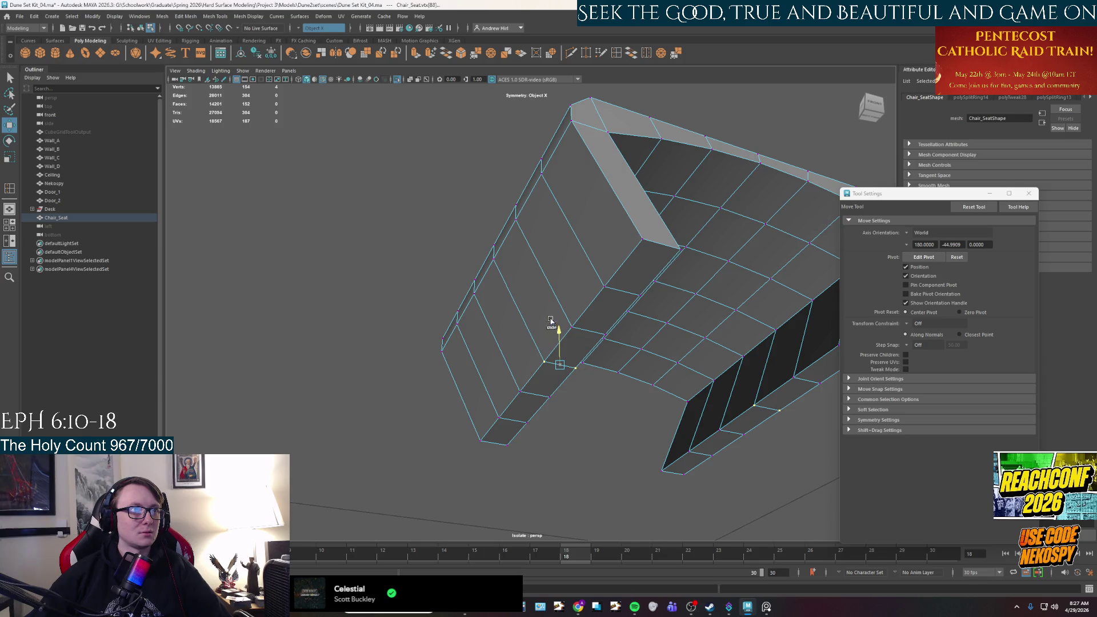
pyautogui.click(617, 424)
pyautogui.moveTo(617, 424)
pyautogui.keyDown('alt'); pyautogui.mouseDown()
pyautogui.moveTo(563, 443)
pyautogui.moveTo(629, 447)
pyautogui.moveTo(557, 403)
pyautogui.mouseUp(); pyautogui.keyUp('alt')
# - Pick a bevel face and an edge on Chair_Seat, ending in face selection mode
pyautogui.moveTo(564, 366)
pyautogui.mouseDown(button='right')
pyautogui.moveTo(566, 388)
pyautogui.moveTo(565, 327)
pyautogui.mouseUp(button='right')
pyautogui.click(565, 366)
pyautogui.press('q')
pyautogui.click(607, 353)
pyautogui.keyDown('alt'); pyautogui.moveTo(607, 353); pyautogui.dragTo(566, 363); pyautogui.keyUp('alt')
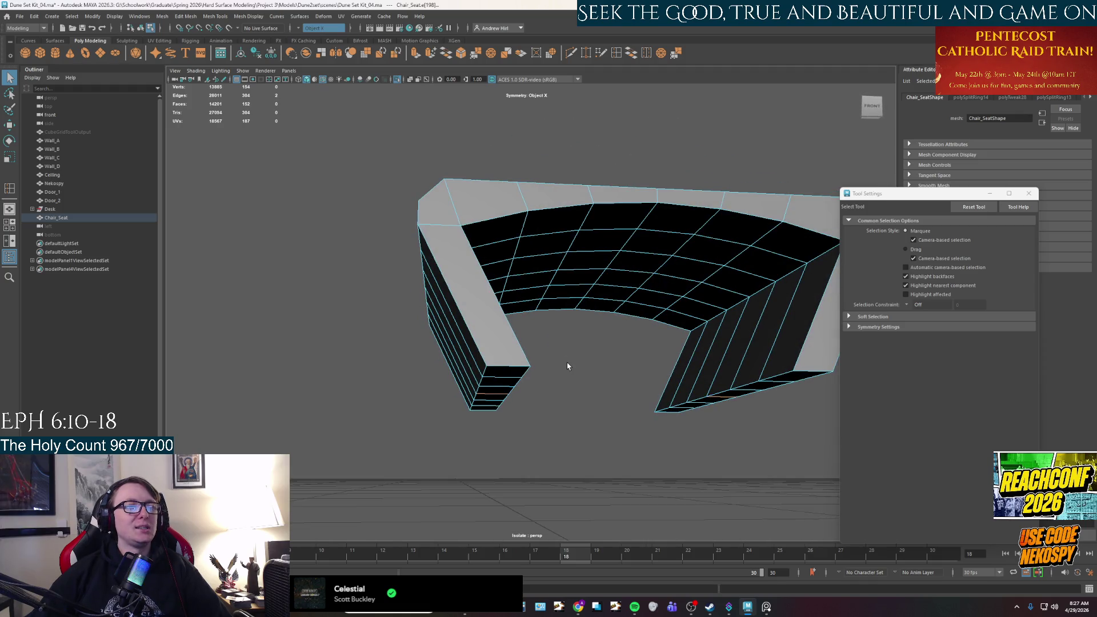
pyautogui.moveTo(551, 369); pyautogui.dragTo(549, 394, button='right')
# - Select the end-cap face strips and move them outward along X from the bottom view
pyautogui.click(503, 373)
pyautogui.moveTo(483, 407); pyautogui.dragTo(556, 379)
pyautogui.press('space')
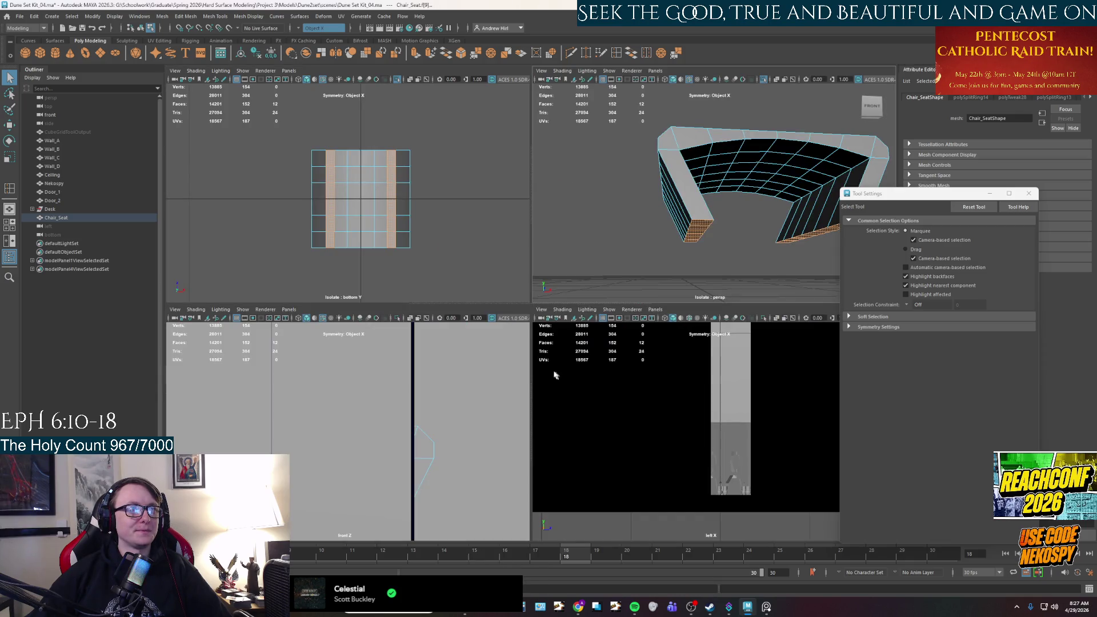
pyautogui.press('space')
pyautogui.scroll(3, 421, 247)
pyautogui.press('w')
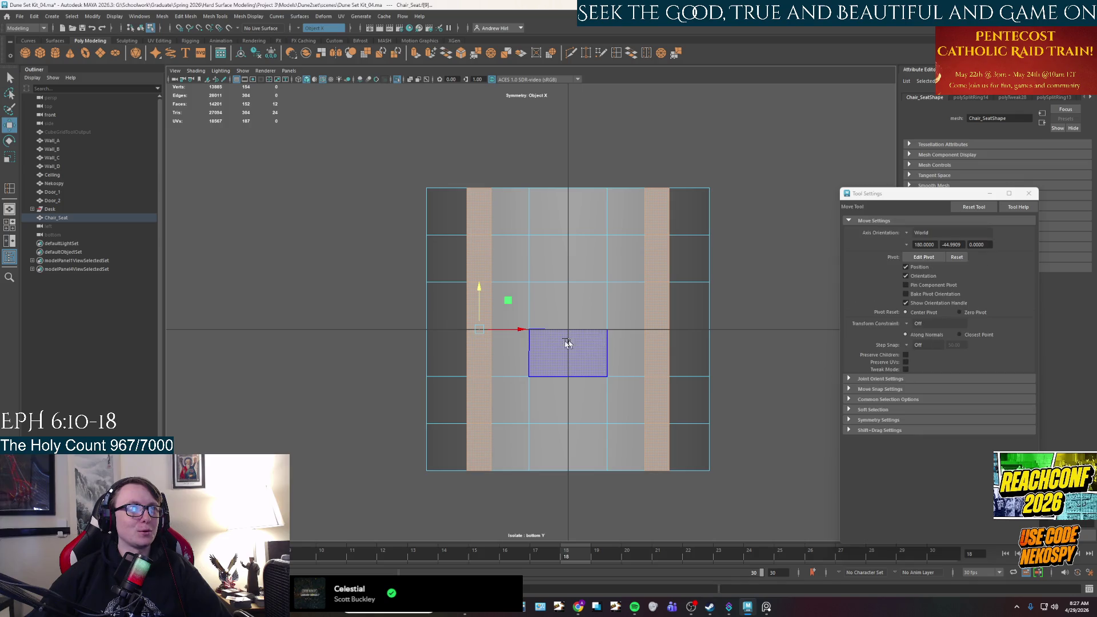
pyautogui.moveTo(507, 328); pyautogui.dragTo(471, 329)
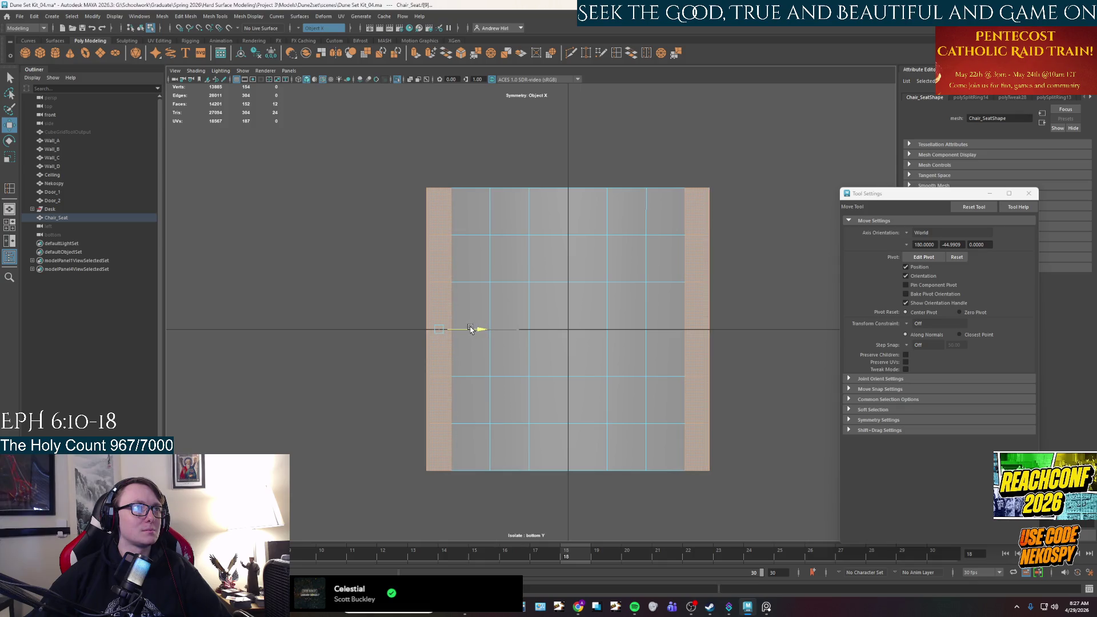
pyautogui.press('space')
pyautogui.moveTo(632, 272)
pyautogui.keyDown('alt'); pyautogui.mouseDown()
pyautogui.moveTo(657, 281)
pyautogui.moveTo(710, 225)
pyautogui.moveTo(693, 245)
pyautogui.moveTo(697, 216)
pyautogui.moveTo(768, 286)
pyautogui.mouseUp(); pyautogui.keyUp('alt')
pyautogui.press('q')
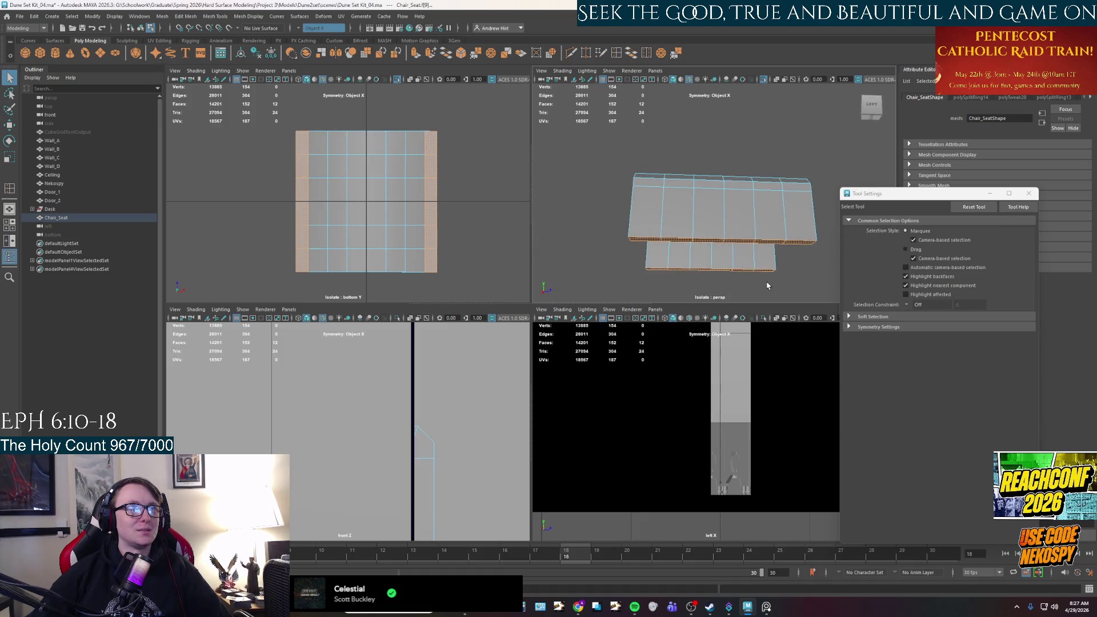
pyautogui.press('space')
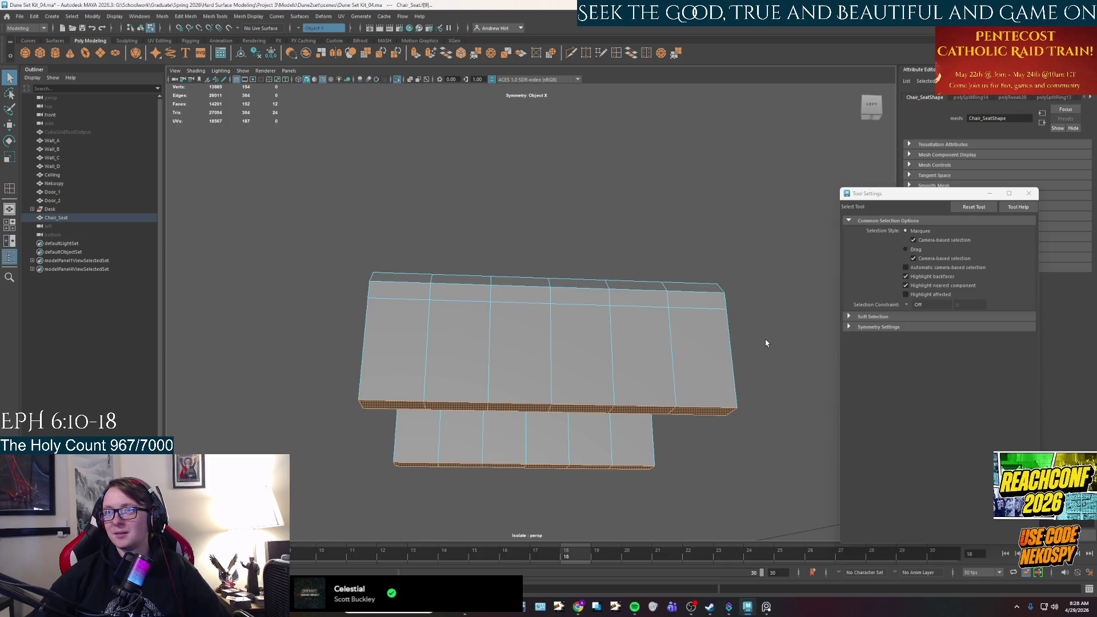
# - Raise the middle front edge of the seat to cut a V notch
pyautogui.keyDown('alt'); pyautogui.moveTo(637, 303); pyautogui.dragTo(527, 277); pyautogui.keyUp('alt')
pyautogui.rightClick(552, 350)
pyautogui.click(550, 328)
pyautogui.click(547, 350)
pyautogui.press('w')
pyautogui.press('f')
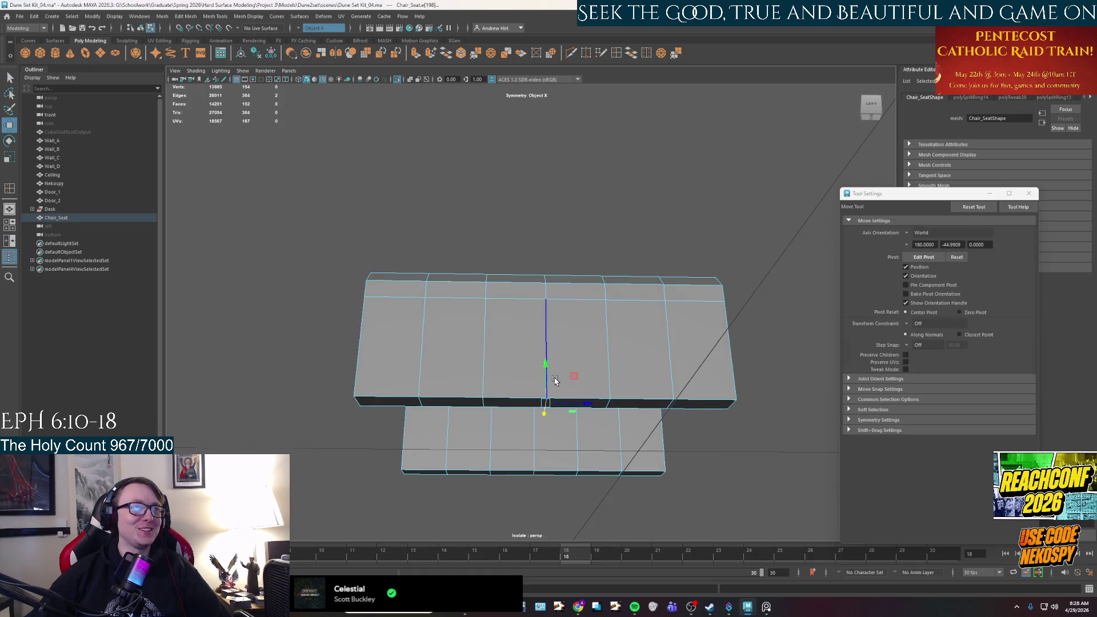
pyautogui.moveTo(547, 366); pyautogui.dragTo(547, 314)
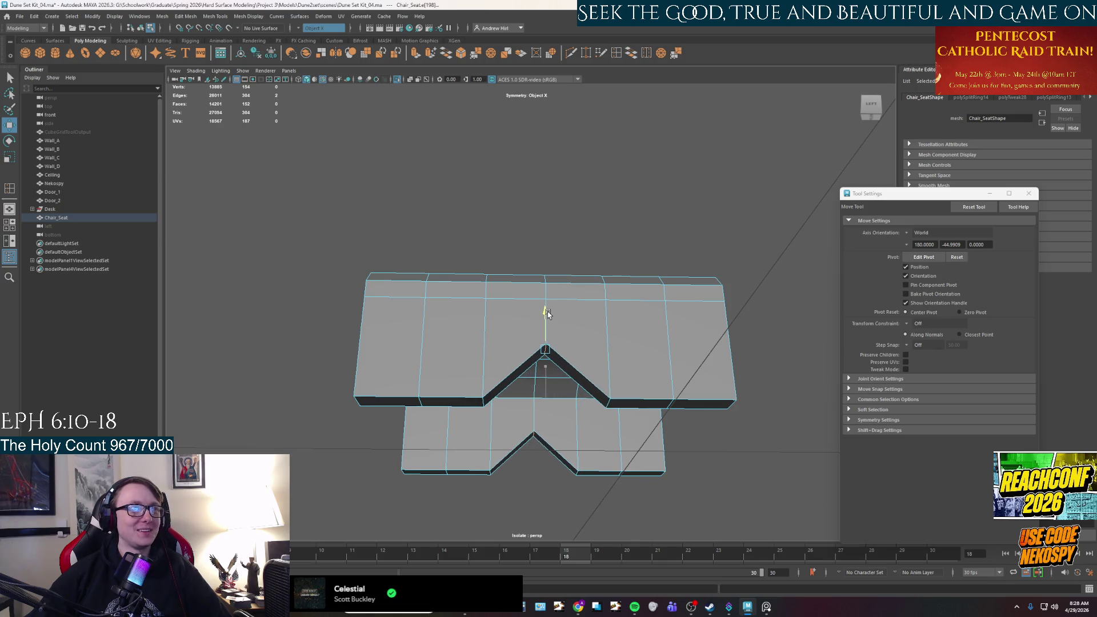
# - Raise the notch's corner and middle edges into a gentle arch, checking the reference photo
pyautogui.click(607, 402)
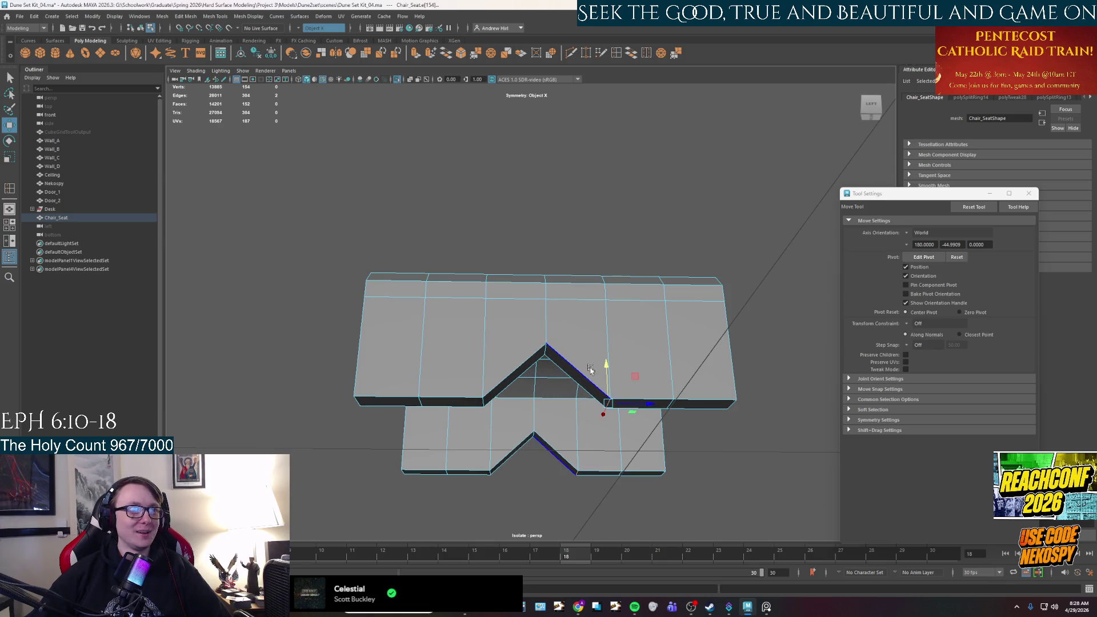
pyautogui.keyDown('shift'); pyautogui.click(484, 401); pyautogui.keyUp('shift')
pyautogui.moveTo(543, 360); pyautogui.dragTo(543, 330)
pyautogui.press('q')
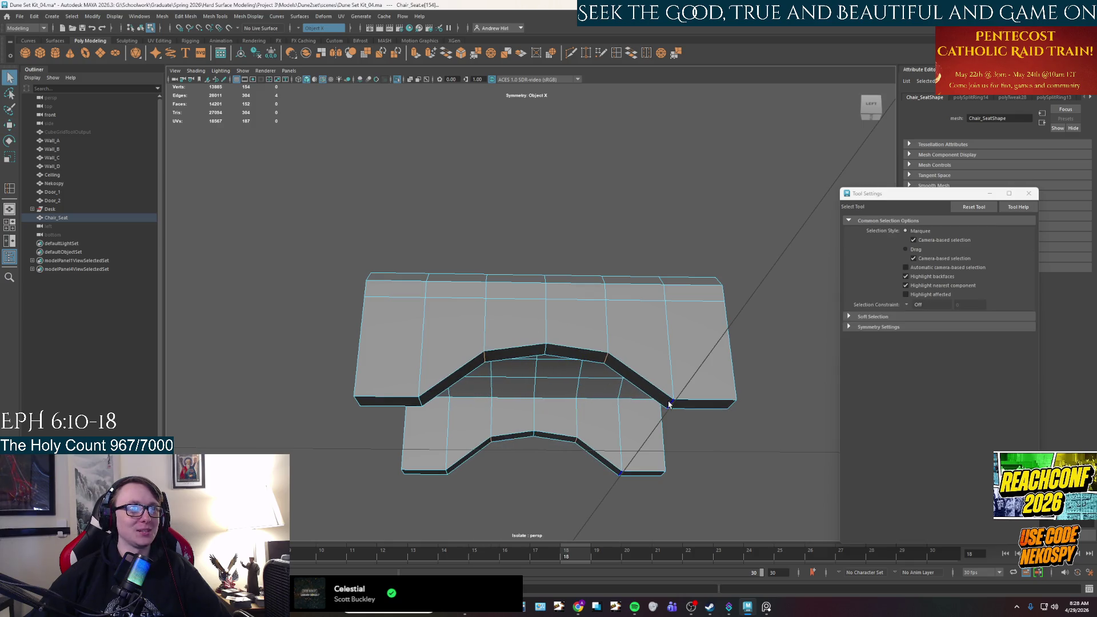
pyautogui.press('w')
pyautogui.keyDown('shift'); pyautogui.click(541, 384); pyautogui.keyUp('shift')
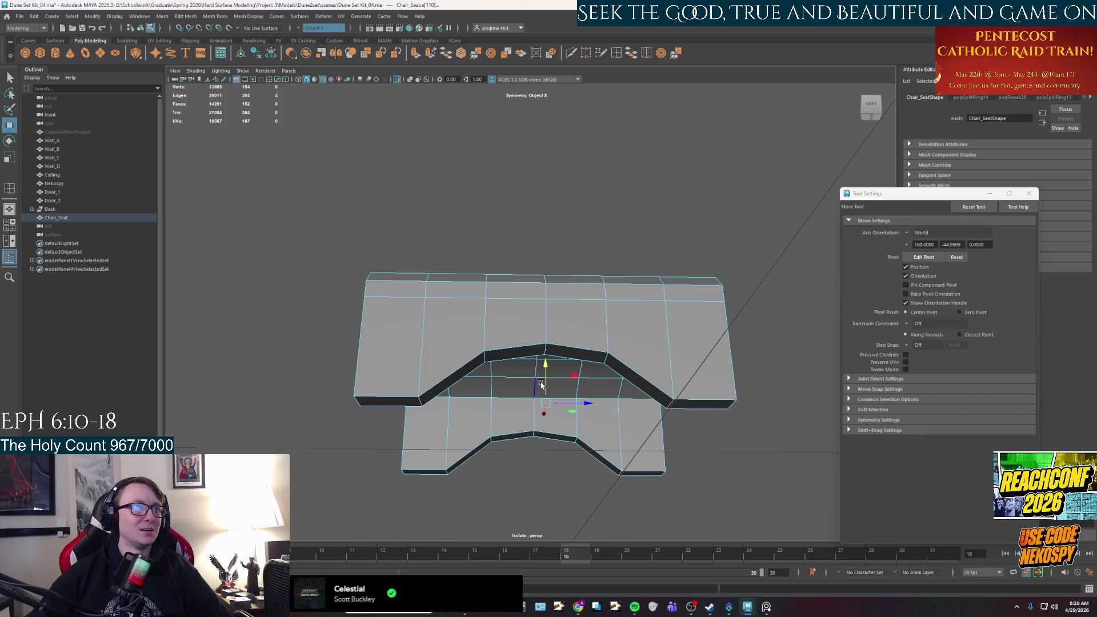
pyautogui.moveTo(541, 379)
pyautogui.mouseDown()
pyautogui.moveTo(543, 337)
pyautogui.moveTo(543, 390)
pyautogui.moveTo(505, 385)
pyautogui.moveTo(476, 401)
pyautogui.moveTo(421, 387)
pyautogui.moveTo(480, 419)
pyautogui.mouseUp()
pyautogui.click(545, 347)
pyautogui.click(766, 605)
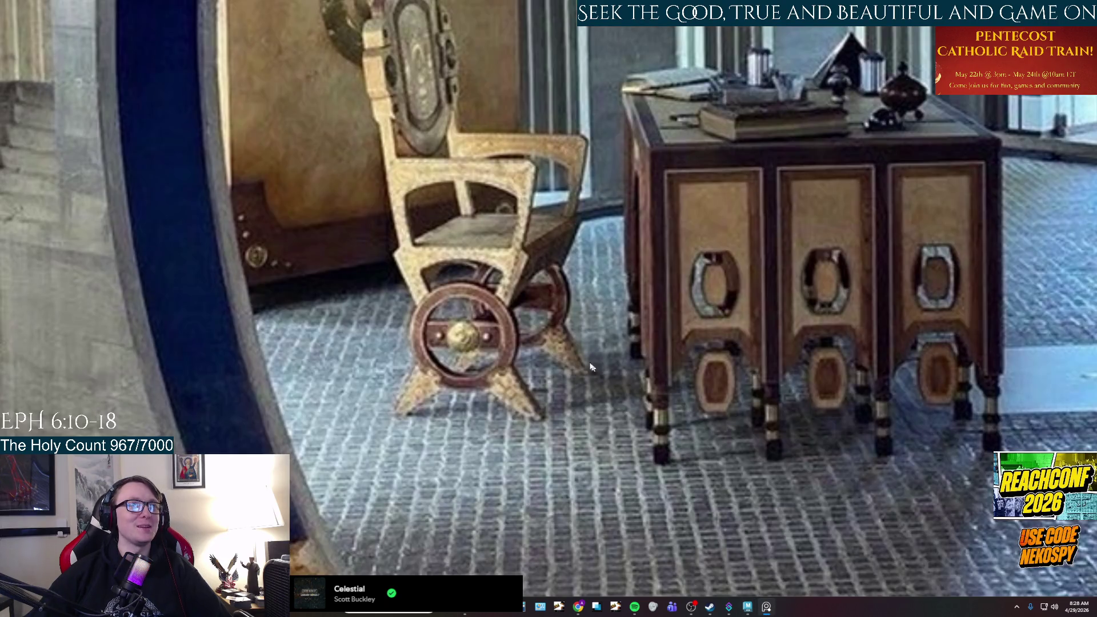
pyautogui.click(766, 608)
pyautogui.moveTo(634, 423)
pyautogui.keyDown('alt'); pyautogui.mouseDown()
pyautogui.moveTo(600, 423)
pyautogui.moveTo(600, 387)
pyautogui.moveTo(578, 410)
pyautogui.moveTo(355, 289)
pyautogui.mouseUp(); pyautogui.keyUp('alt')
# - Lower the side strip face loops into legs and slant them along X
pyautogui.moveTo(356, 288); pyautogui.dragTo(357, 297, button='right')
pyautogui.press('q')
pyautogui.click(357, 288)
pyautogui.doubleClick(695, 292)
pyautogui.press('w')
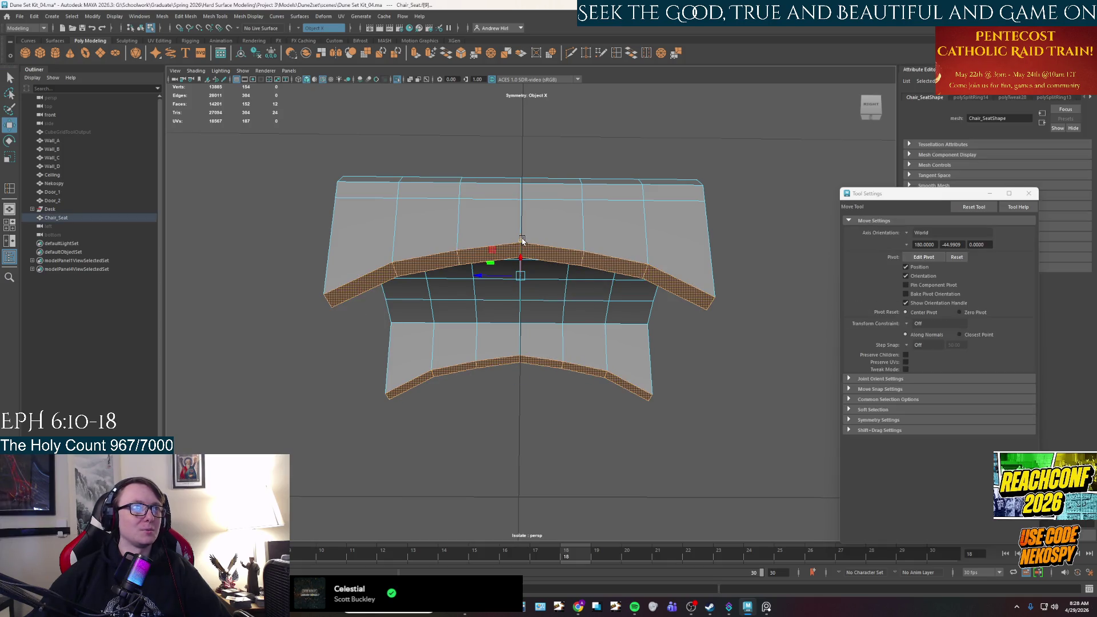
pyautogui.moveTo(521, 246)
pyautogui.mouseDown()
pyautogui.moveTo(522, 271)
pyautogui.moveTo(583, 306)
pyautogui.moveTo(509, 386)
pyautogui.moveTo(440, 342)
pyautogui.mouseUp()
pyautogui.moveTo(313, 364)
pyautogui.mouseDown()
pyautogui.moveTo(498, 369)
pyautogui.moveTo(496, 341)
pyautogui.moveTo(465, 386)
pyautogui.moveTo(476, 398)
pyautogui.mouseUp()
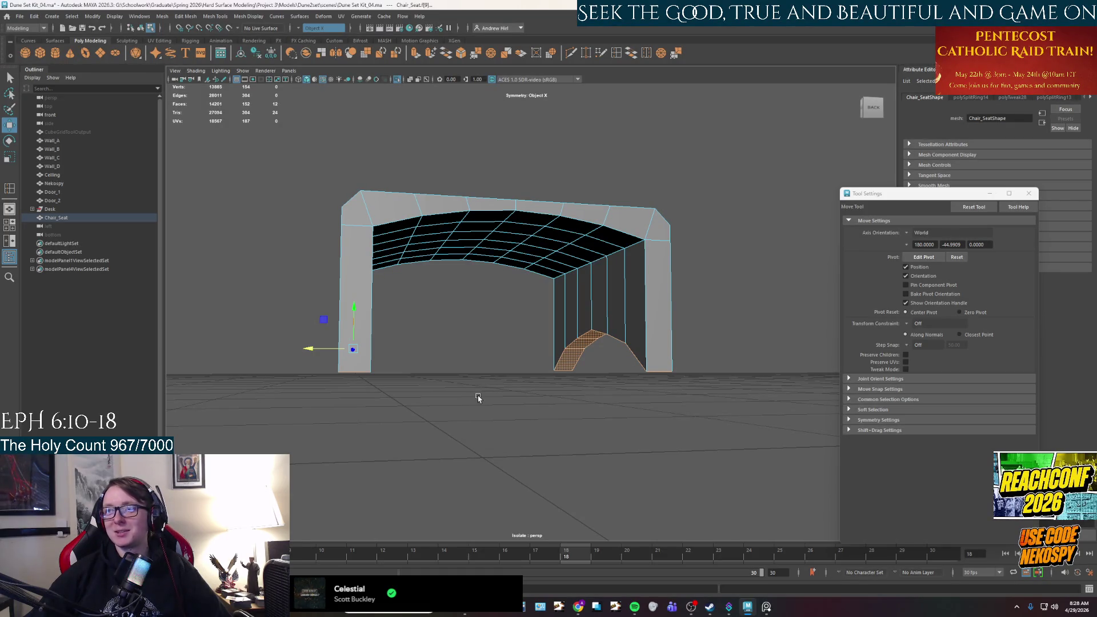
# - Move both mirrored legs inward along X in two drags until they drop nearly straight
pyautogui.moveTo(525, 405)
pyautogui.keyDown('alt'); pyautogui.mouseDown()
pyautogui.moveTo(450, 384)
pyautogui.moveTo(467, 385)
pyautogui.moveTo(452, 370)
pyautogui.mouseUp(); pyautogui.keyUp('alt')
pyautogui.moveTo(390, 350); pyautogui.dragTo(416, 356)
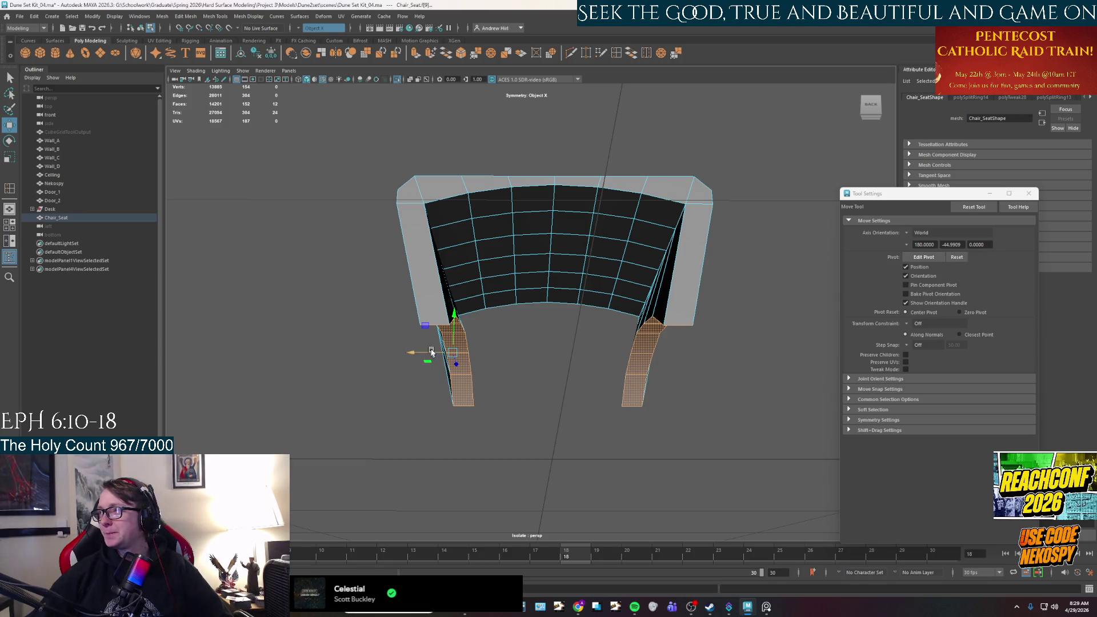
pyautogui.scroll(3, 448, 371)
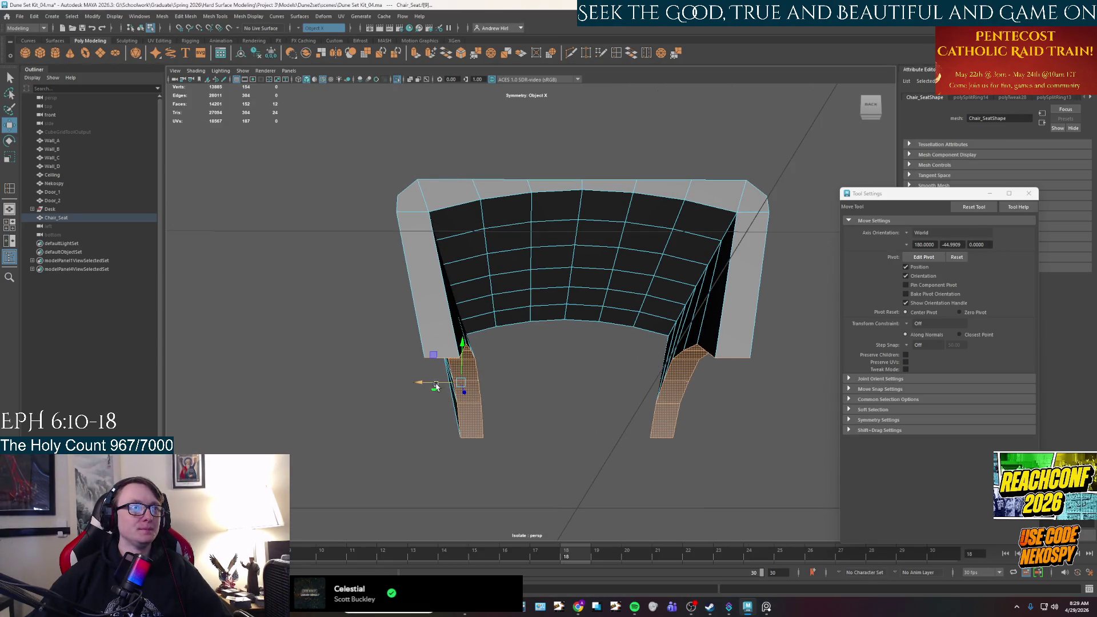
pyautogui.moveTo(438, 384); pyautogui.dragTo(451, 386)
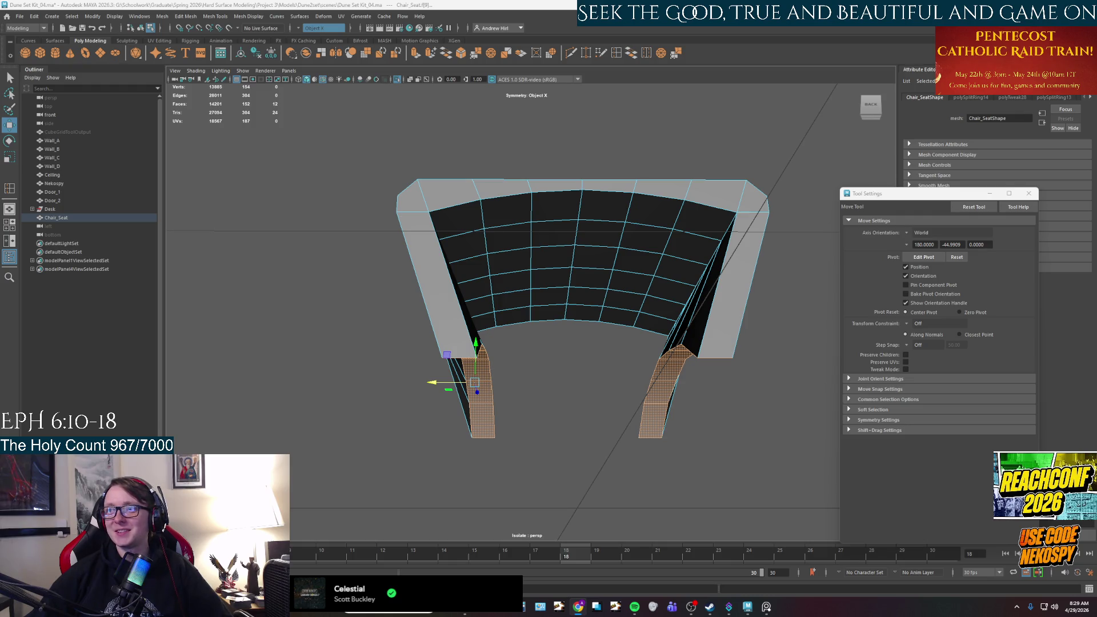
pyautogui.keyDown('alt'); pyautogui.moveTo(524, 400); pyautogui.dragTo(558, 408); pyautogui.keyUp('alt')
pyautogui.keyDown('alt'); pyautogui.moveTo(531, 409); pyautogui.dragTo(620, 399); pyautogui.keyUp('alt')
pyautogui.moveTo(684, 351); pyautogui.dragTo(681, 376, button='right')
# - Scale the leg face loops thinner with scale Axis Orientation set to Component
pyautogui.press('q')
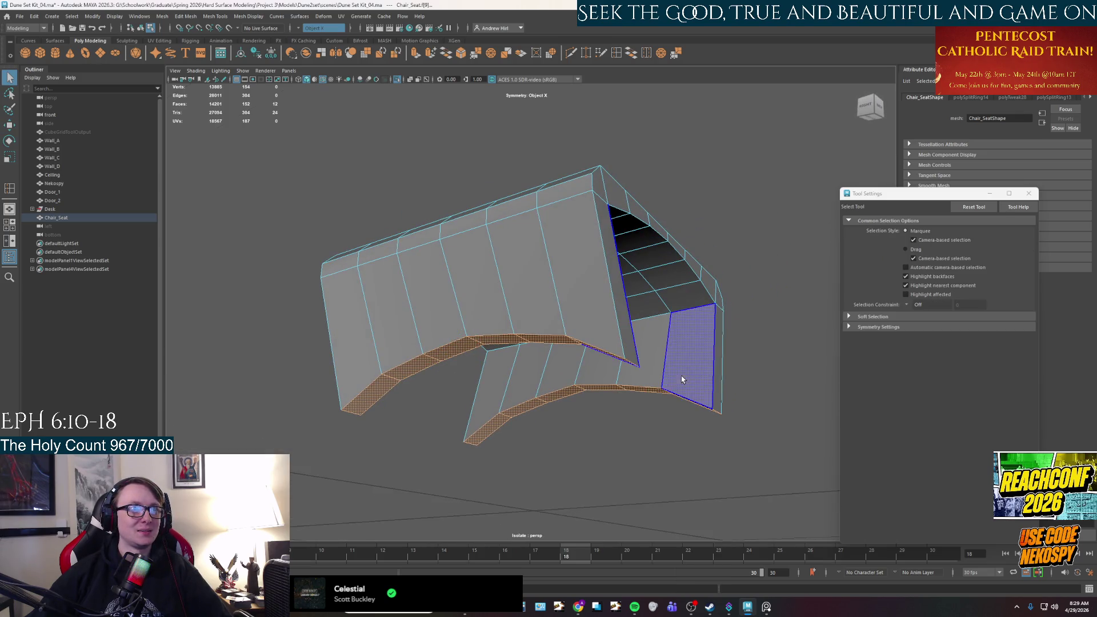
pyautogui.click(685, 366)
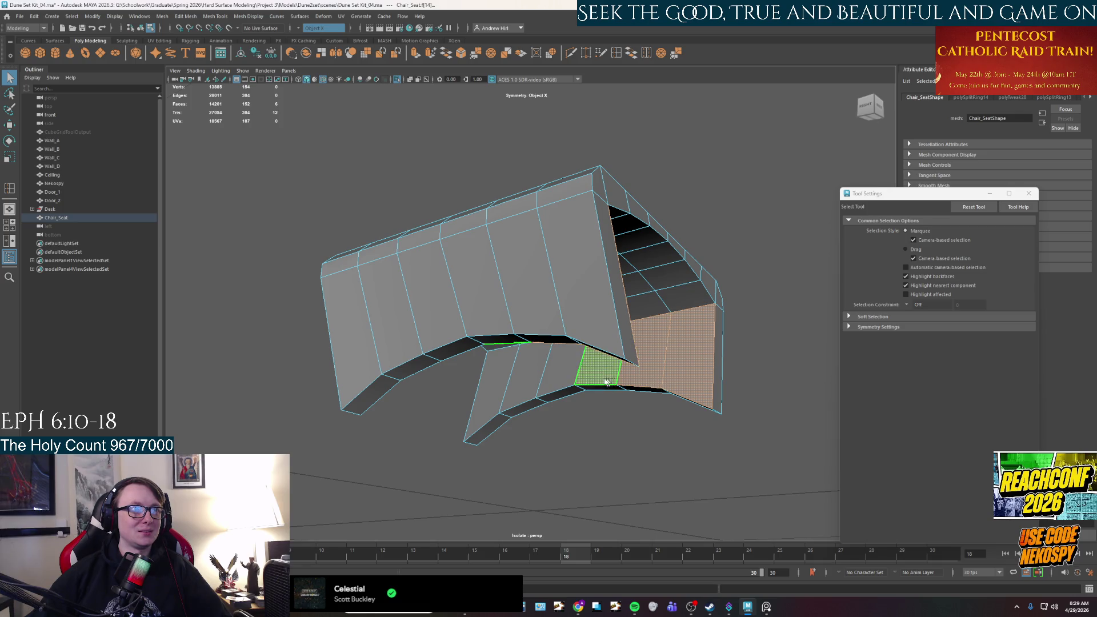
pyautogui.keyDown('shift'); pyautogui.doubleClick(531, 372); pyautogui.keyUp('shift')
pyautogui.press('r')
pyautogui.moveTo(592, 431)
pyautogui.keyDown('alt'); pyautogui.mouseDown()
pyautogui.moveTo(573, 437)
pyautogui.moveTo(616, 434)
pyautogui.mouseUp(); pyautogui.keyUp('alt')
pyautogui.click(907, 233)
pyautogui.click(925, 259)
pyautogui.moveTo(647, 307)
pyautogui.mouseDown()
pyautogui.moveTo(703, 337)
pyautogui.moveTo(605, 332)
pyautogui.moveTo(549, 371)
pyautogui.moveTo(714, 332)
pyautogui.mouseUp()
pyautogui.click(679, 372)
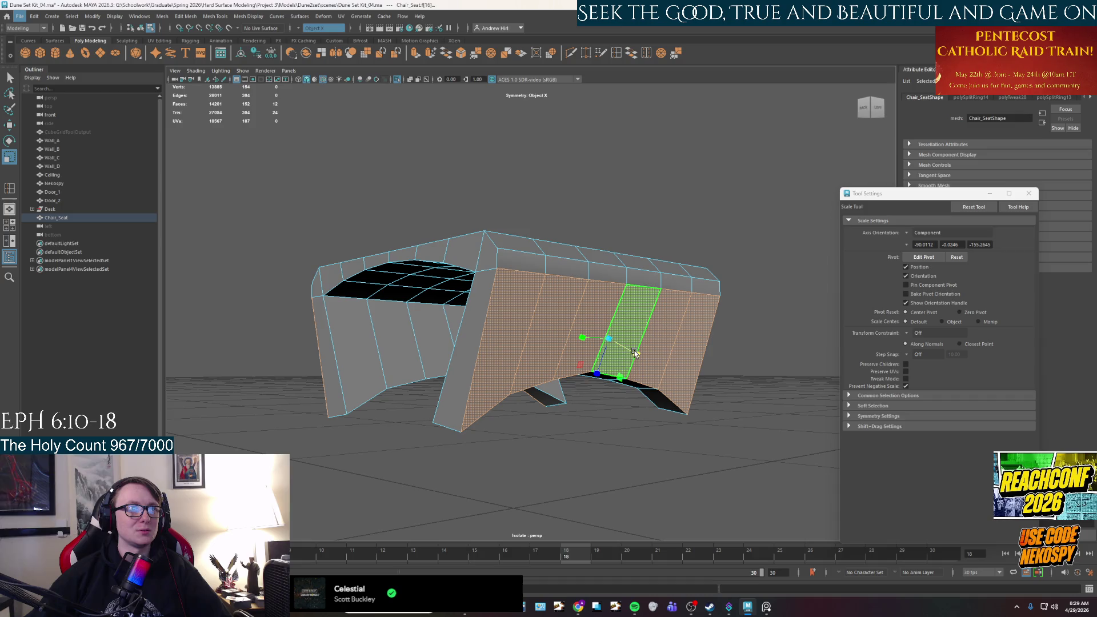
pyautogui.moveTo(564, 336)
pyautogui.keyDown('alt'); pyautogui.mouseDown()
pyautogui.moveTo(609, 342)
pyautogui.moveTo(651, 316)
pyautogui.moveTo(622, 340)
pyautogui.moveTo(529, 367)
pyautogui.moveTo(578, 365)
pyautogui.moveTo(458, 360)
pyautogui.moveTo(473, 361)
pyautogui.moveTo(465, 343)
pyautogui.moveTo(527, 367)
pyautogui.moveTo(629, 436)
pyautogui.moveTo(685, 414)
pyautogui.moveTo(680, 394)
pyautogui.moveTo(669, 410)
pyautogui.moveTo(644, 399)
pyautogui.moveTo(656, 397)
pyautogui.moveTo(608, 411)
pyautogui.moveTo(589, 398)
pyautogui.mouseUp(); pyautogui.keyUp('alt')
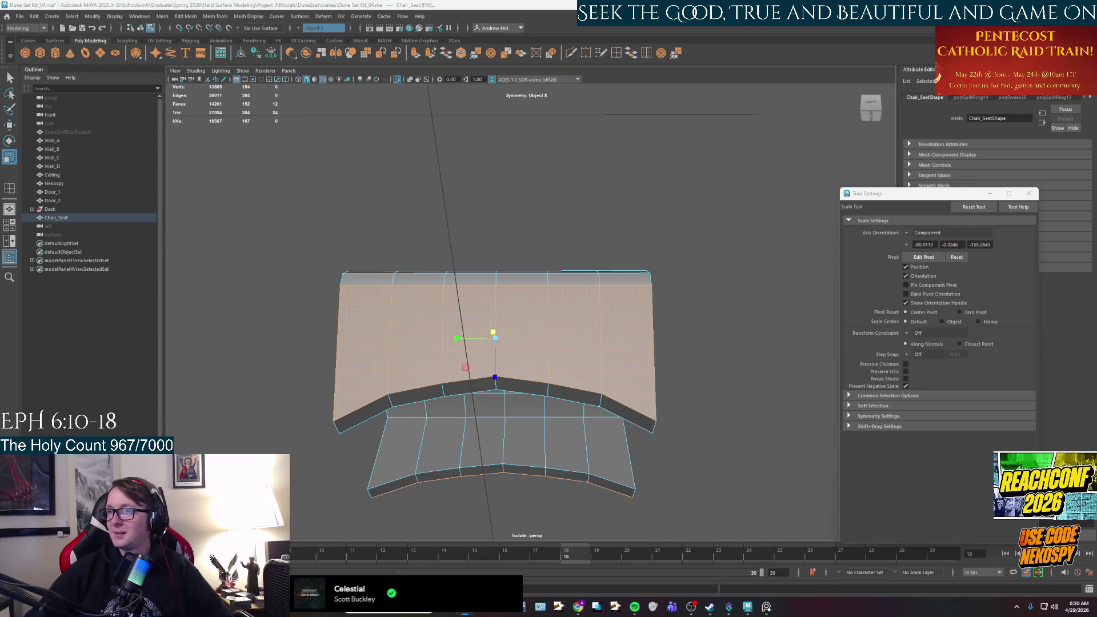
pyautogui.keyDown('alt'); pyautogui.moveTo(526, 434); pyautogui.dragTo(547, 397); pyautogui.keyUp('alt')
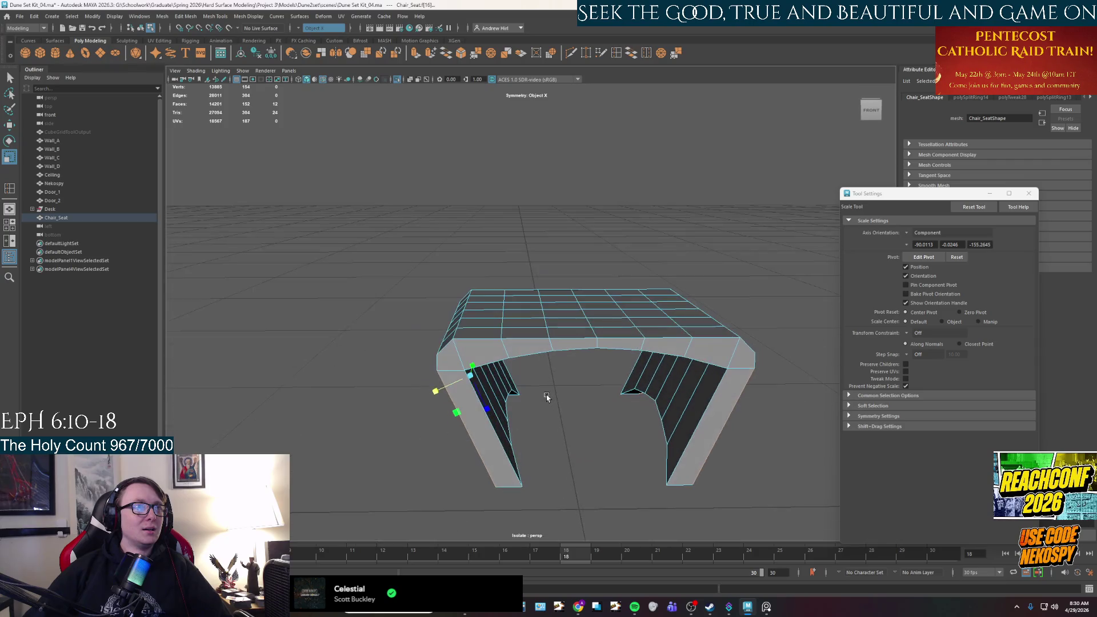
pyautogui.hotkey('alt', 'Tab')
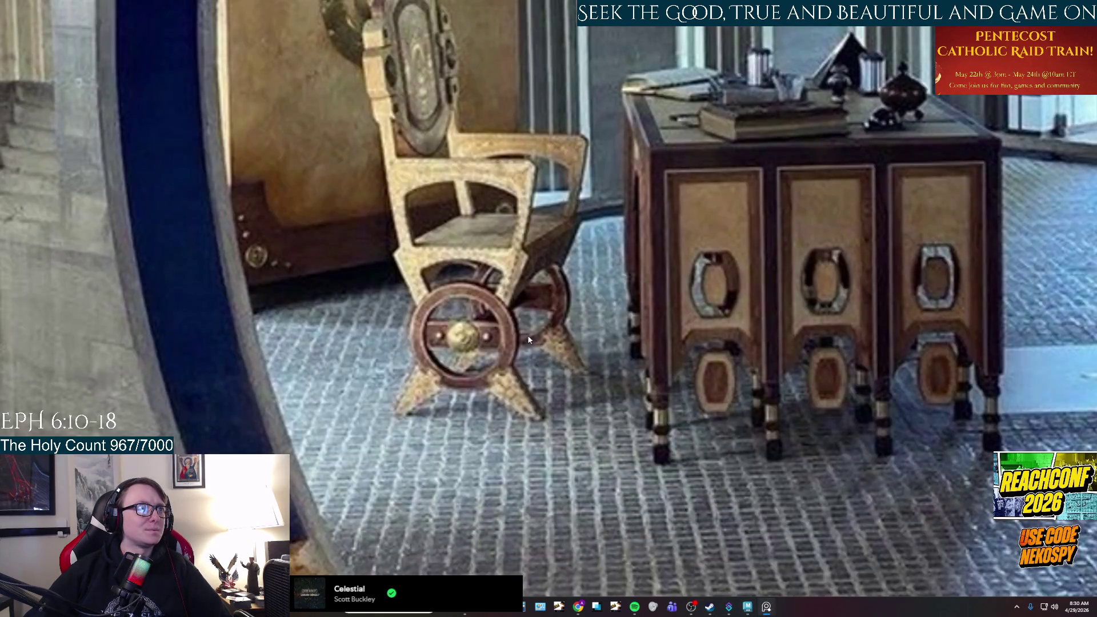
# - Zoom around the chair photos, then pan over to the exterior building and pond photos
pyautogui.scroll(-3, 526, 335)
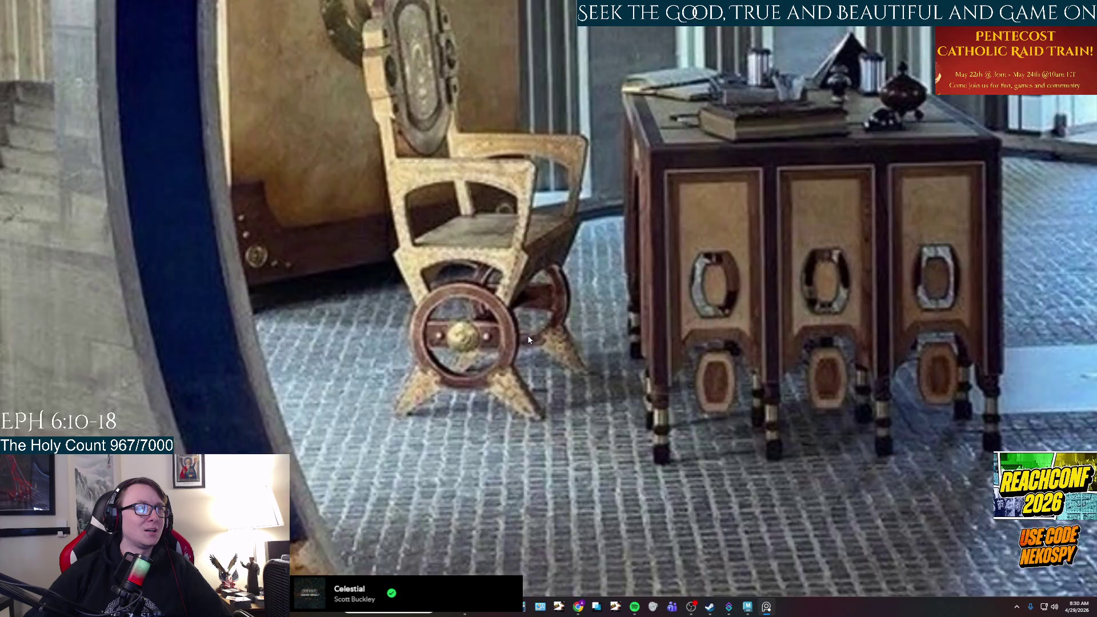
pyautogui.scroll(4, 574, 293)
pyautogui.scroll(-2, 574, 293)
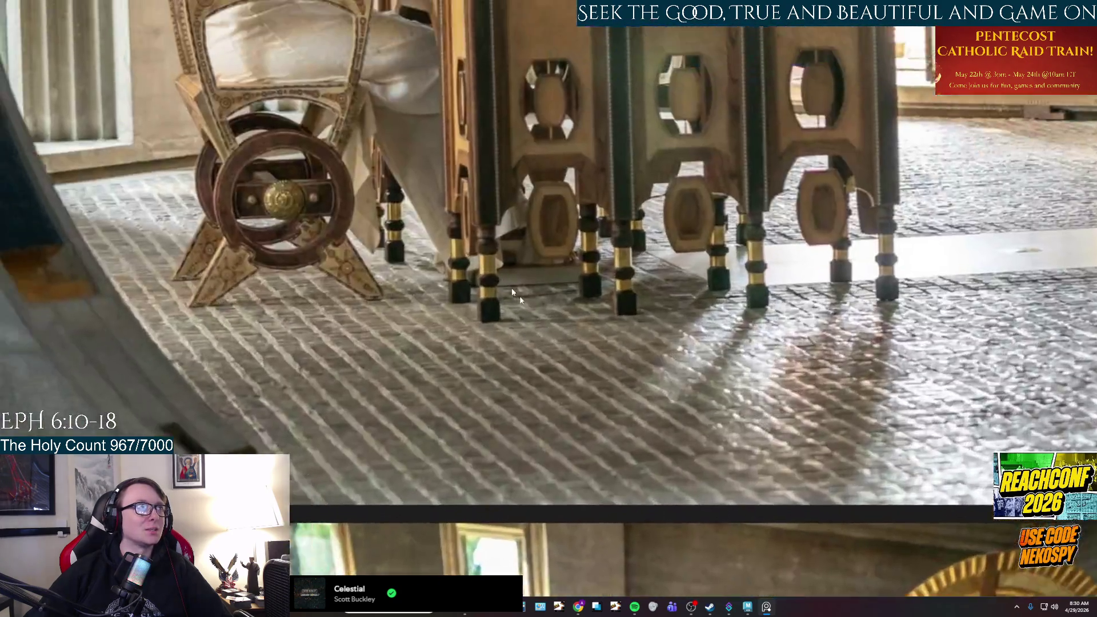
pyautogui.scroll(4, 419, 254)
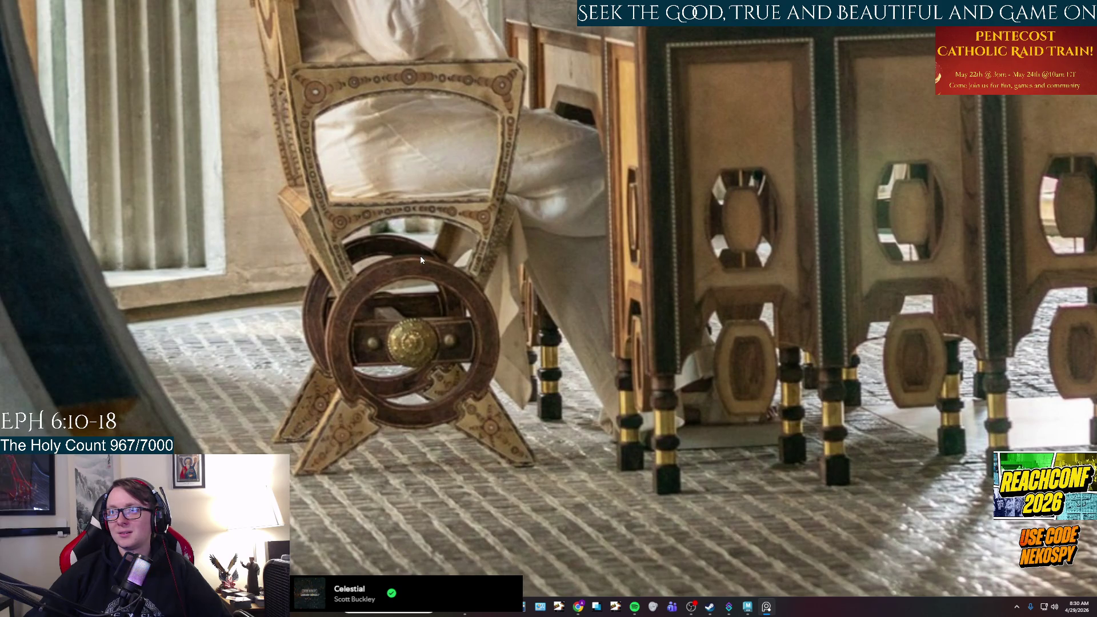
pyautogui.scroll(-5, 419, 256)
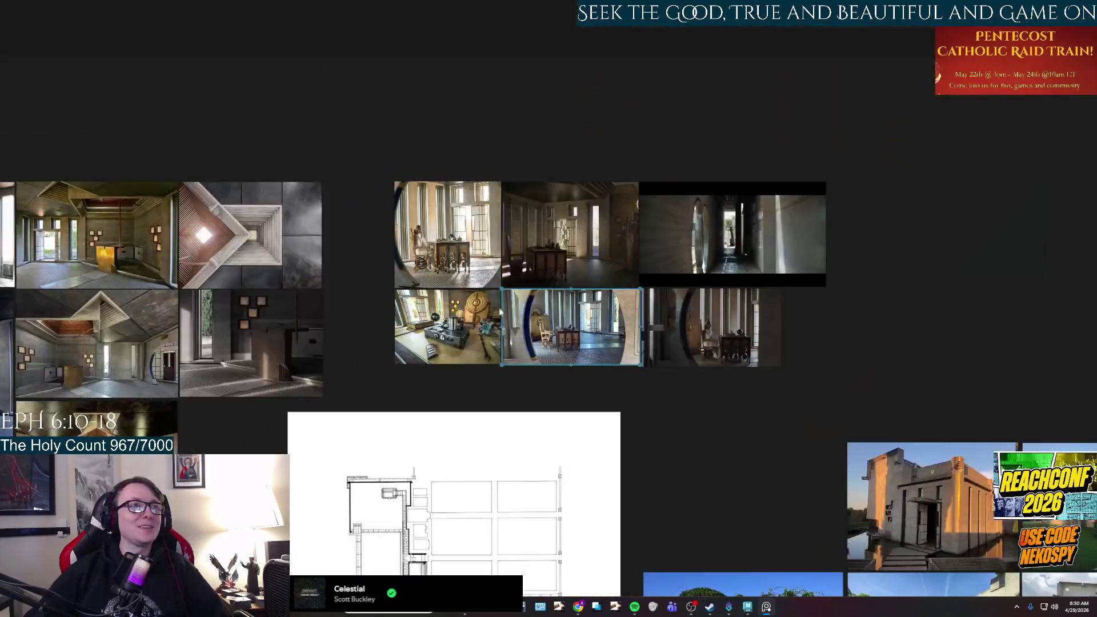
pyautogui.scroll(3, 719, 323)
pyautogui.moveTo(719, 323)
pyautogui.mouseDown(button='middle')
pyautogui.moveTo(471, 180)
pyautogui.moveTo(30, 124)
pyautogui.mouseUp(button='middle')
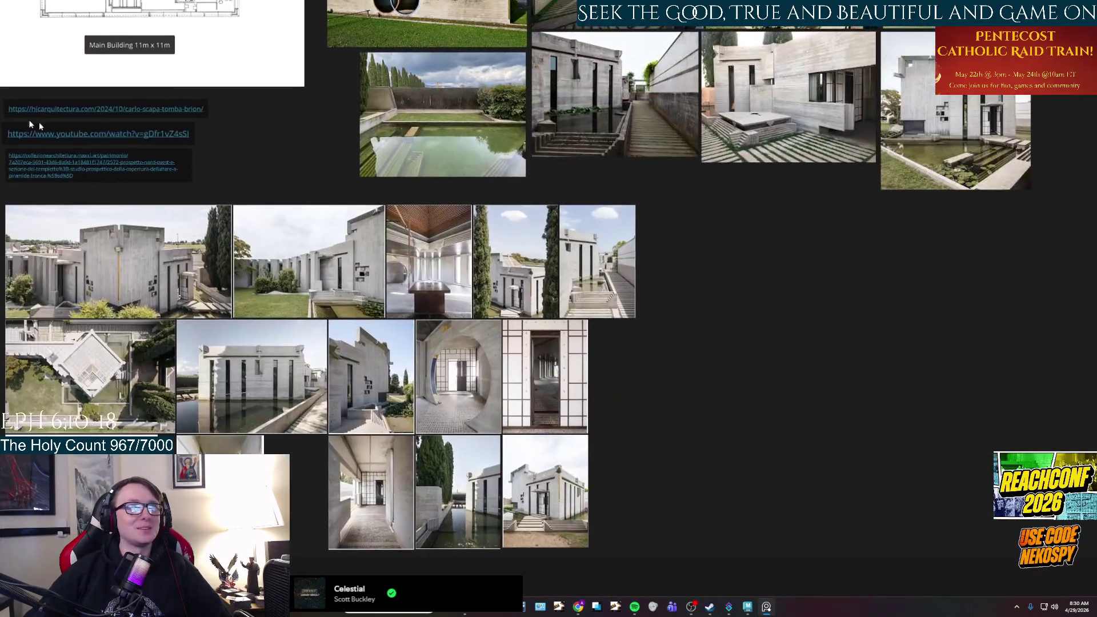
pyautogui.moveTo(488, 162)
pyautogui.mouseDown(button='middle')
pyautogui.moveTo(529, 286)
pyautogui.moveTo(753, 373)
pyautogui.moveTo(574, 338)
pyautogui.moveTo(518, 356)
pyautogui.mouseUp(button='middle')
pyautogui.scroll(8, 786, 91)
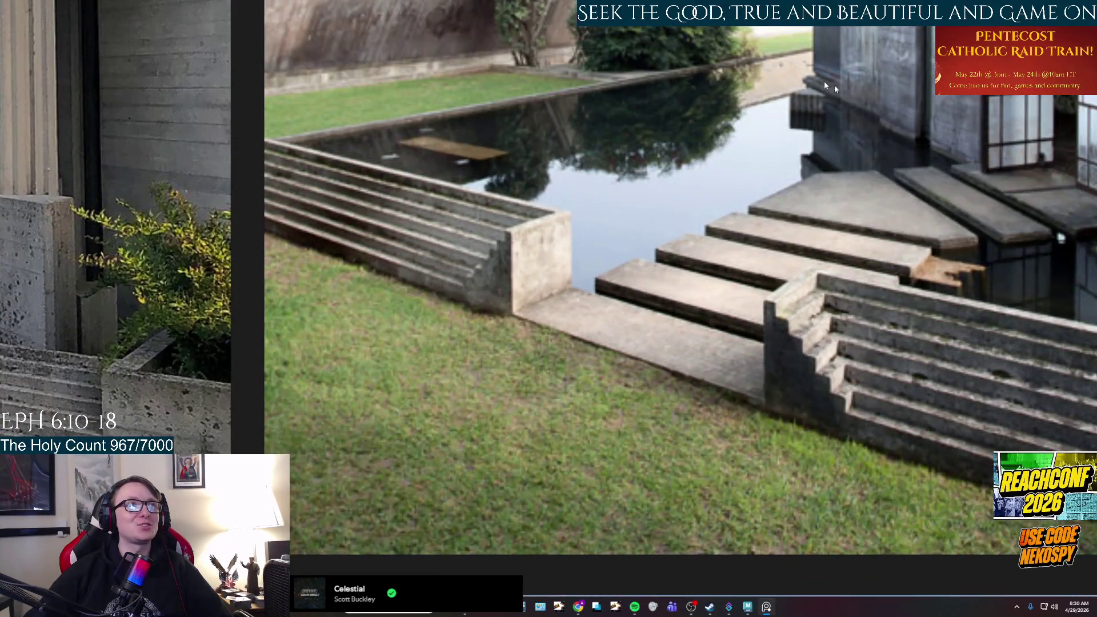
# - Centre the pond photo on the board, then minimize PureRef back to Maya
pyautogui.moveTo(925, 237); pyautogui.dragTo(680, 308, button='middle')
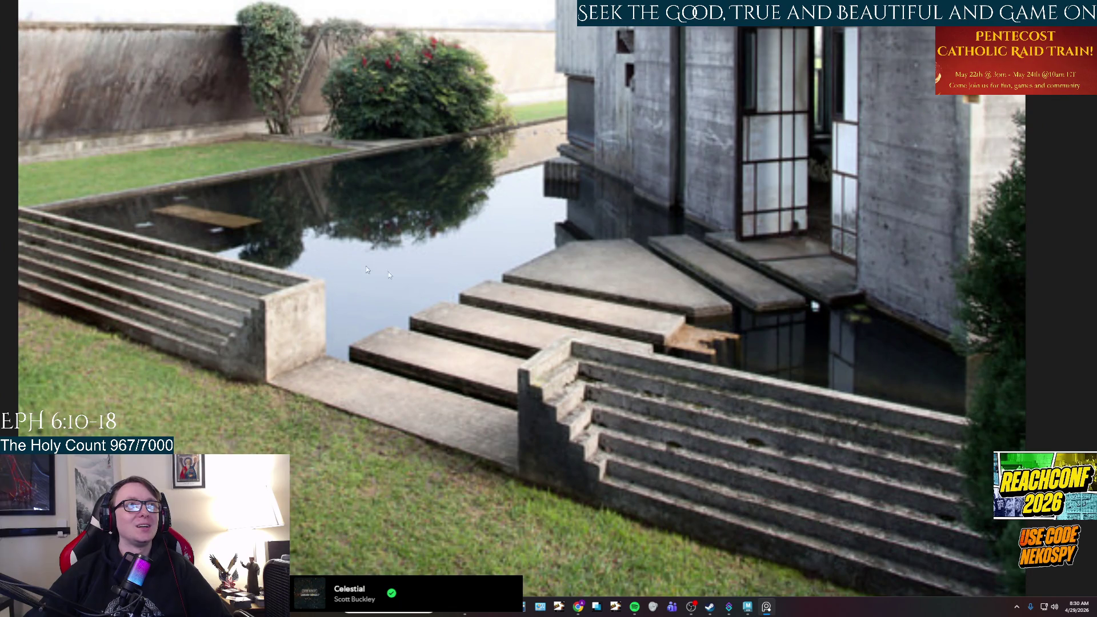
pyautogui.scroll(-4, 594, 259)
pyautogui.moveTo(595, 258)
pyautogui.mouseDown(button='middle')
pyautogui.moveTo(581, 214)
pyautogui.moveTo(615, 37)
pyautogui.moveTo(645, 71)
pyautogui.moveTo(633, 266)
pyautogui.mouseUp(button='middle')
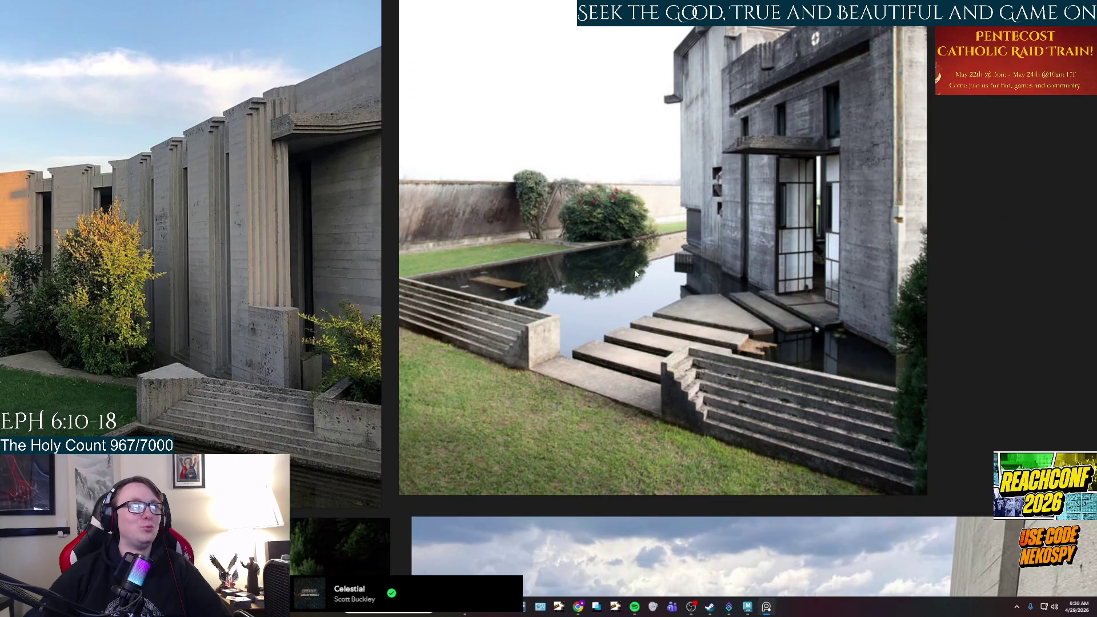
pyautogui.scroll(5, 633, 267)
pyautogui.scroll(-5, 633, 267)
pyautogui.moveTo(627, 317); pyautogui.dragTo(644, 228, button='middle')
pyautogui.moveTo(377, 513); pyautogui.dragTo(502, 363, button='middle')
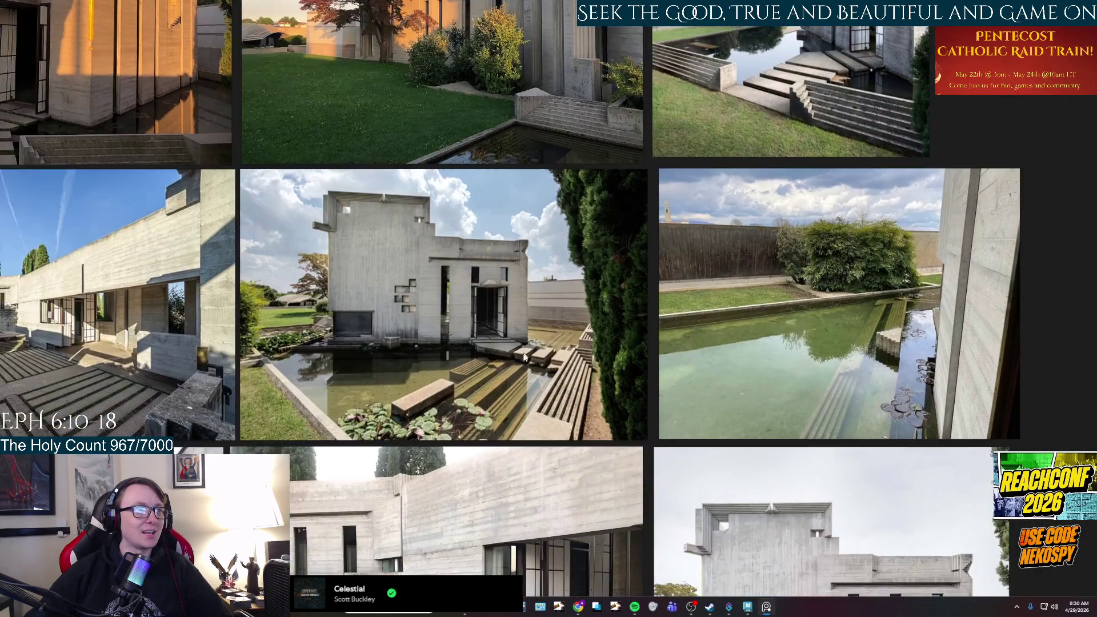
pyautogui.scroll(5, 684, 279)
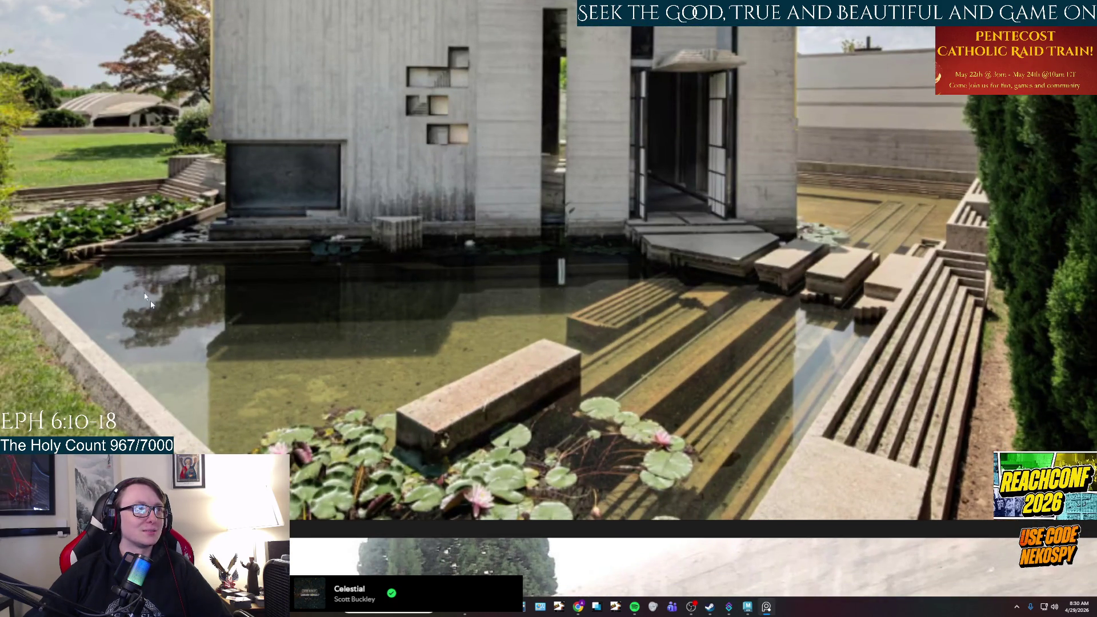
pyautogui.scroll(-3, 752, 292)
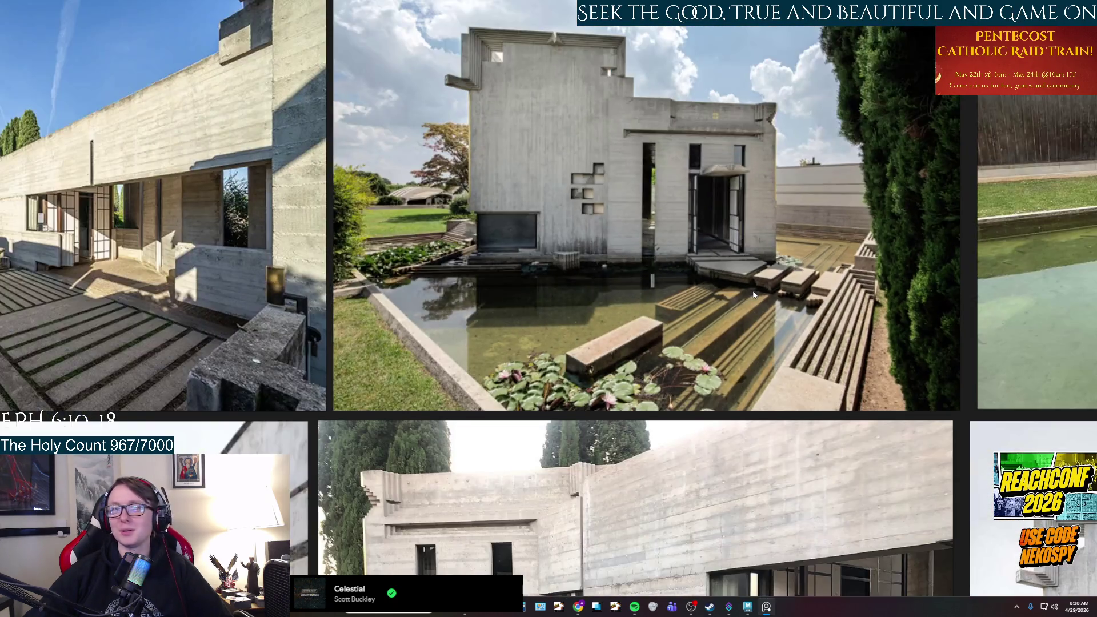
pyautogui.scroll(3, 752, 293)
pyautogui.click(766, 607)
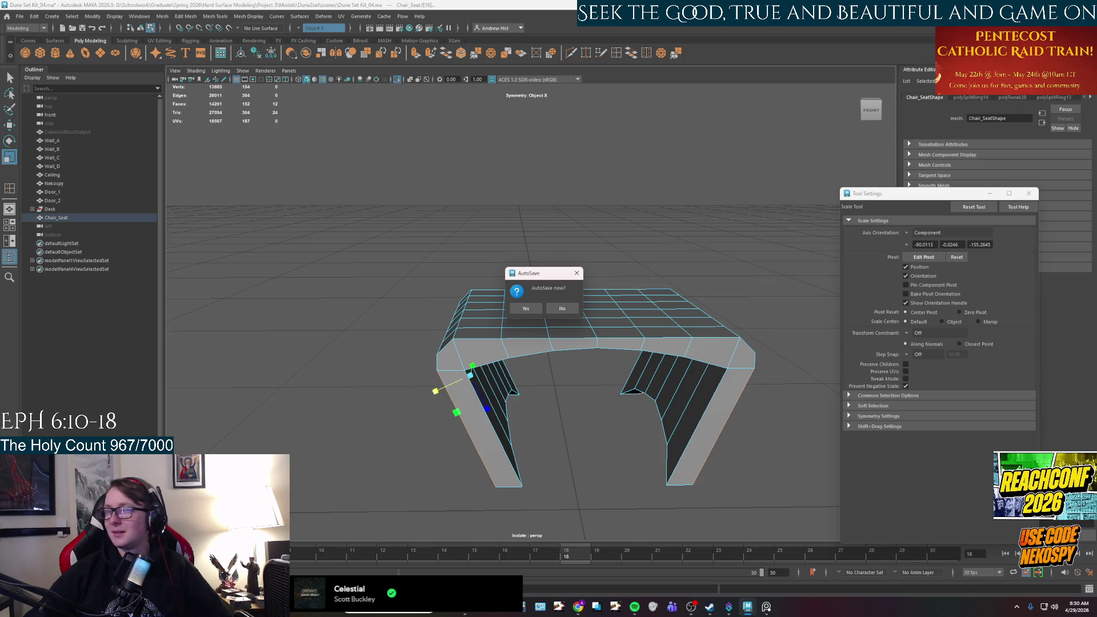
# - Confirm the autosave and select the first three rows of seat-top faces
pyautogui.click(525, 309)
pyautogui.keyDown('alt'); pyautogui.moveTo(529, 313); pyautogui.dragTo(563, 331); pyautogui.keyUp('alt')
pyautogui.click(695, 334)
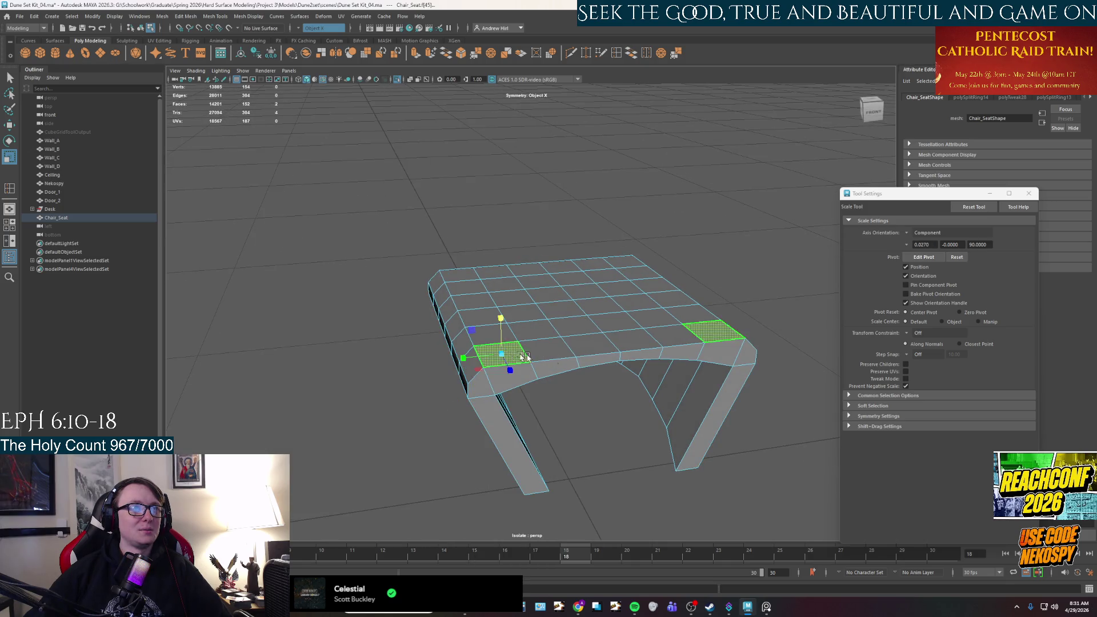
pyautogui.keyDown('shift'); pyautogui.doubleClick(696, 334); pyautogui.keyUp('shift')
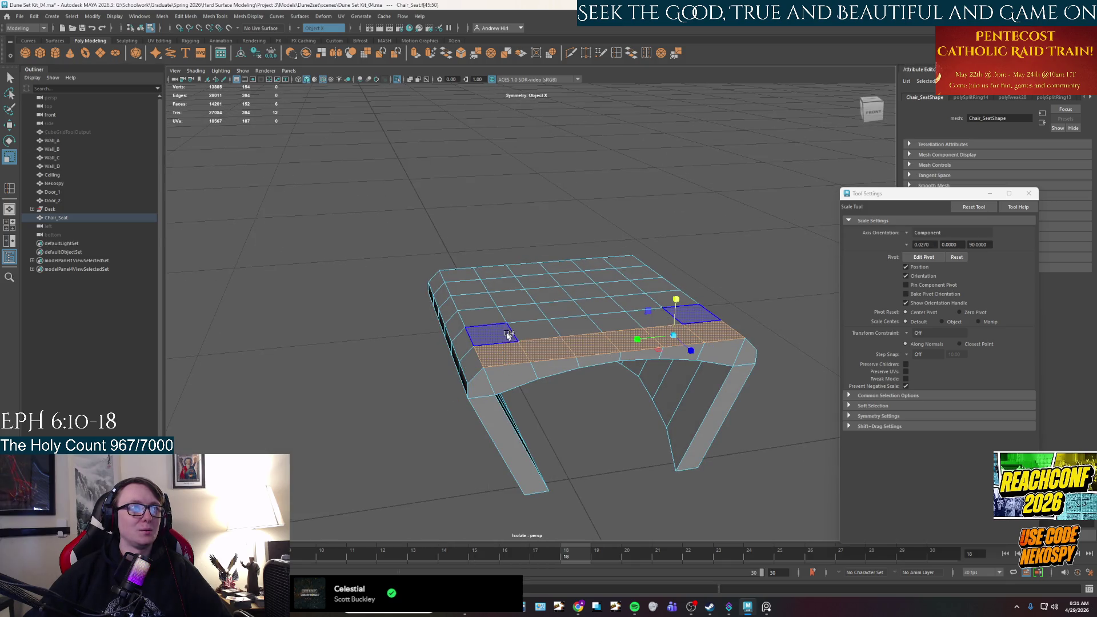
pyautogui.keyDown('shift'); pyautogui.click(696, 314); pyautogui.keyUp('shift')
pyautogui.keyDown('shift'); pyautogui.doubleClick(521, 314); pyautogui.keyUp('shift')
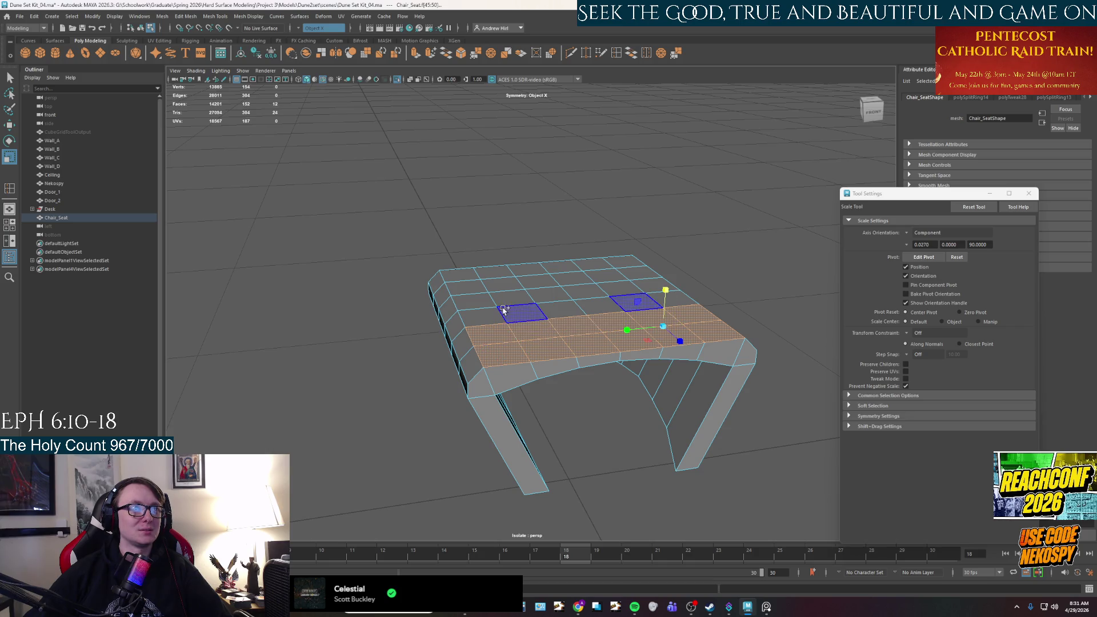
pyautogui.keyDown('shift'); pyautogui.doubleClick(516, 298); pyautogui.keyUp('shift')
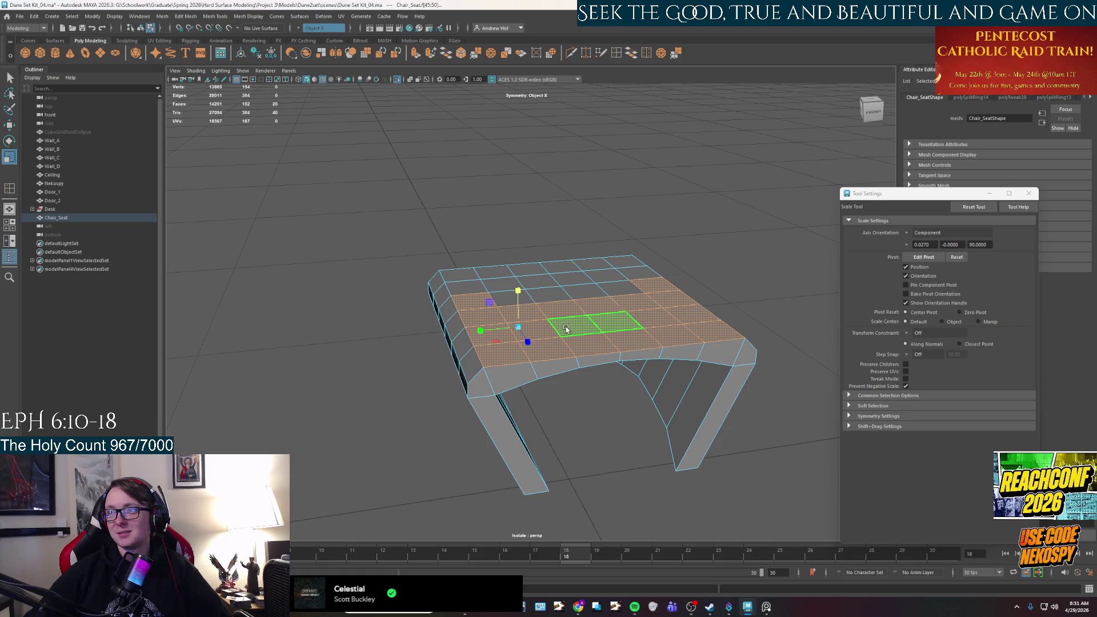
# - Add the centre, gap and remaining seat-top faces to the selection
pyautogui.keyDown('alt'); pyautogui.moveTo(535, 336); pyautogui.dragTo(543, 342); pyautogui.keyUp('alt')
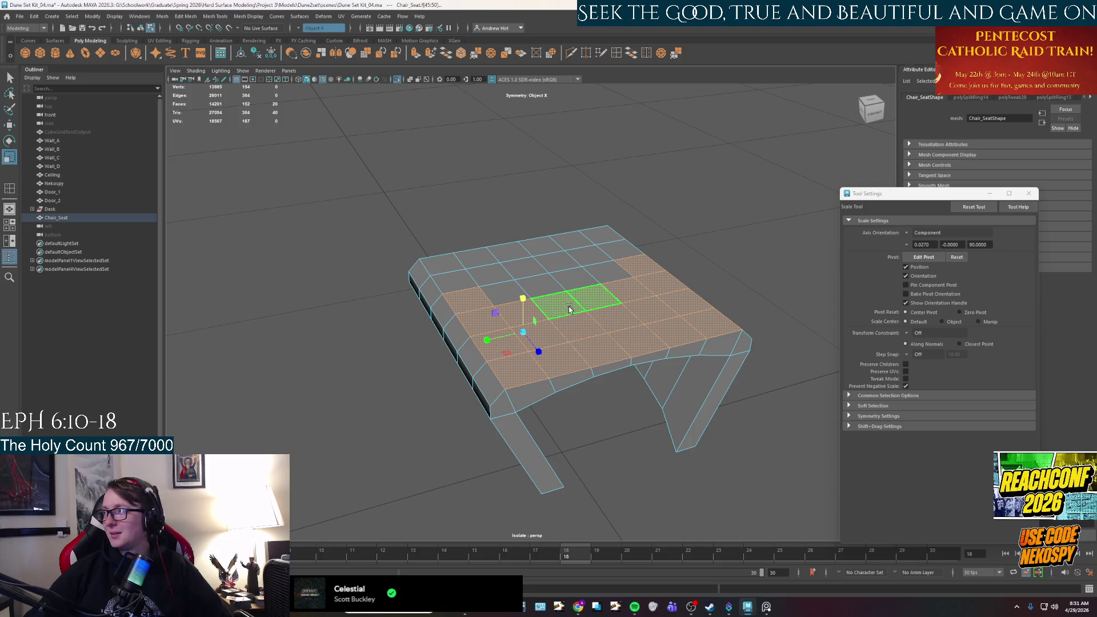
pyautogui.keyDown('alt'); pyautogui.moveTo(571, 313); pyautogui.dragTo(575, 350, button='middle'); pyautogui.keyUp('alt')
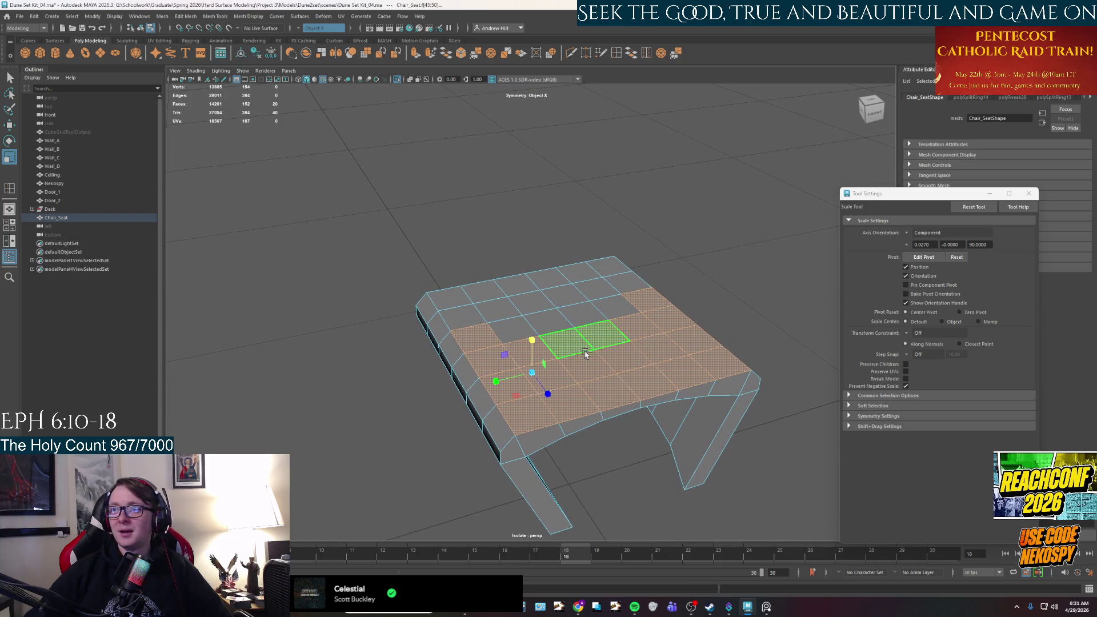
pyautogui.keyDown('shift'); pyautogui.click(575, 350); pyautogui.keyUp('shift')
pyautogui.keyDown('shift'); pyautogui.click(505, 330); pyautogui.keyUp('shift')
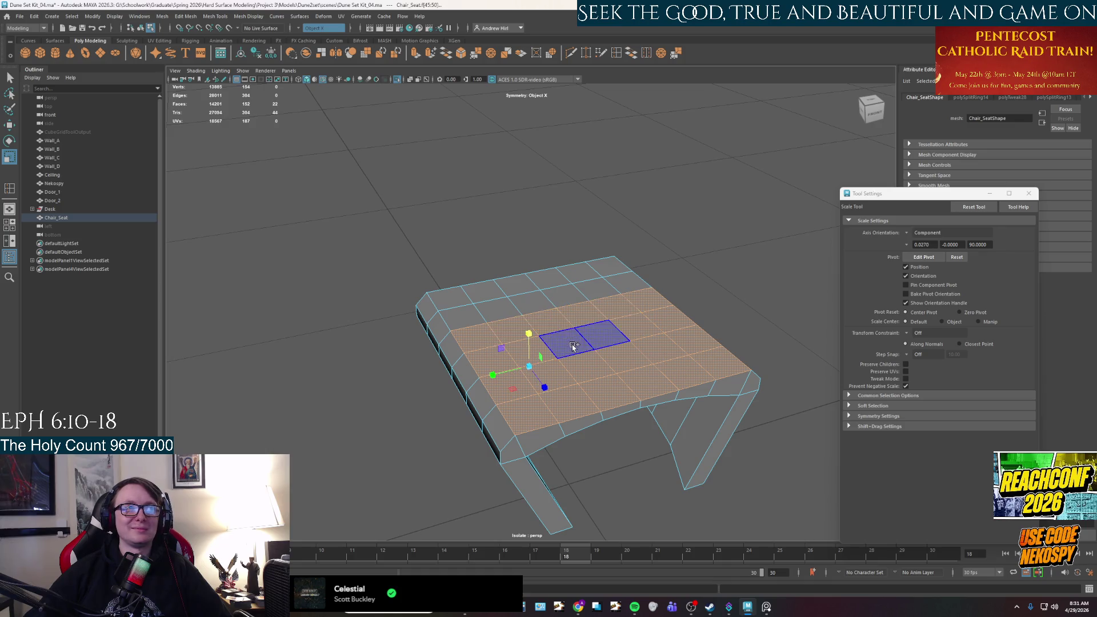
pyautogui.keyDown('shift'); pyautogui.click(475, 319); pyautogui.keyUp('shift')
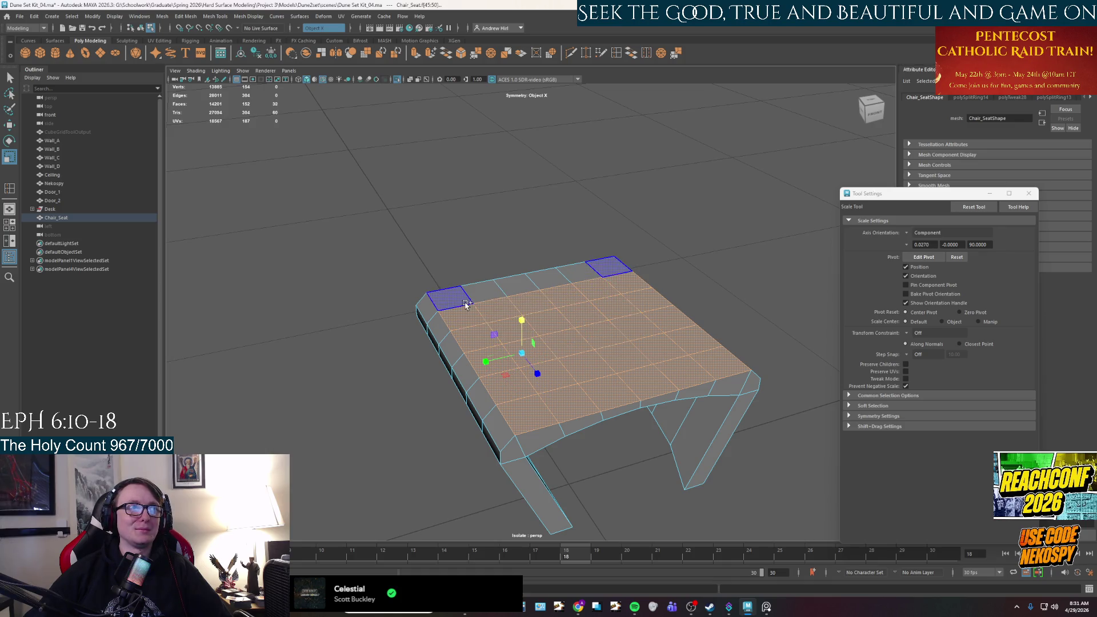
pyautogui.keyDown('shift'); pyautogui.click(483, 309); pyautogui.keyUp('shift')
pyautogui.keyDown('shift'); pyautogui.click(492, 299); pyautogui.keyUp('shift')
pyautogui.keyDown('shift'); pyautogui.click(508, 318); pyautogui.keyUp('shift')
pyautogui.keyDown('shift'); pyautogui.click(528, 343); pyautogui.keyUp('shift')
pyautogui.moveTo(529, 342)
pyautogui.keyDown('alt'); pyautogui.mouseDown()
pyautogui.moveTo(577, 325)
pyautogui.moveTo(604, 339)
pyautogui.mouseUp(); pyautogui.keyUp('alt')
# - Raise the selected seat-top faces slightly along Y, then clear the selection
pyautogui.press('w')
pyautogui.moveTo(521, 316); pyautogui.dragTo(521, 307)
pyautogui.click(641, 274)
pyautogui.keyDown('alt'); pyautogui.moveTo(642, 274); pyautogui.dragTo(666, 319); pyautogui.keyUp('alt')
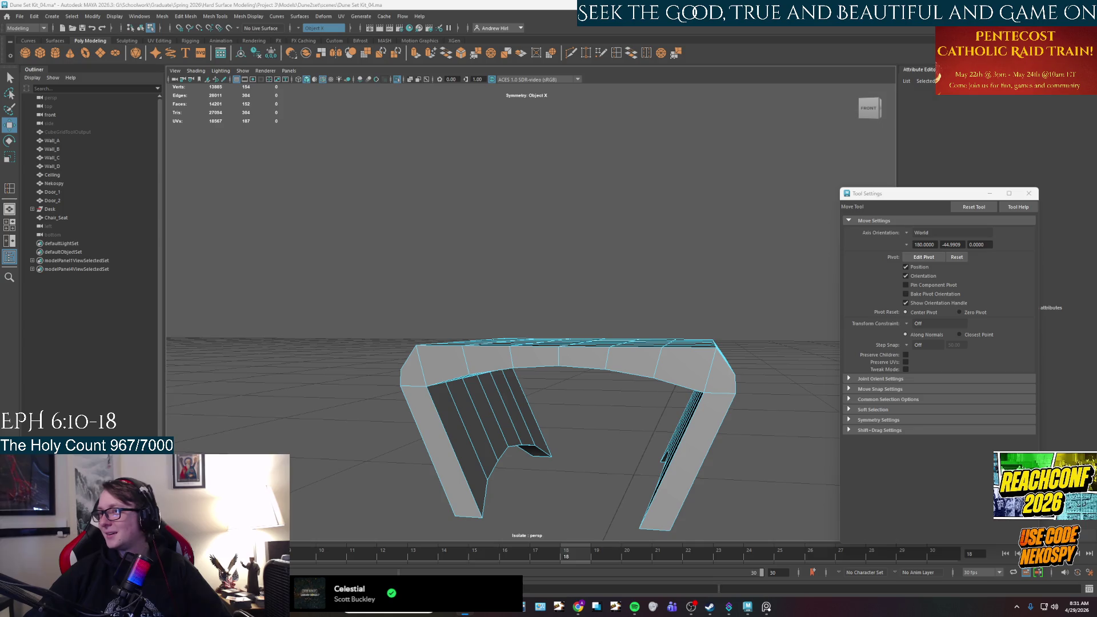
pyautogui.click(603, 445)
pyautogui.click(602, 446)
pyautogui.moveTo(603, 445)
pyautogui.keyDown('alt'); pyautogui.mouseDown()
pyautogui.moveTo(624, 435)
pyautogui.moveTo(643, 362)
pyautogui.moveTo(692, 280)
pyautogui.moveTo(611, 297)
pyautogui.moveTo(715, 399)
pyautogui.moveTo(600, 371)
pyautogui.moveTo(551, 409)
pyautogui.moveTo(553, 310)
pyautogui.moveTo(553, 424)
pyautogui.moveTo(568, 397)
pyautogui.moveTo(626, 400)
pyautogui.moveTo(595, 374)
pyautogui.moveTo(629, 383)
pyautogui.mouseUp(); pyautogui.keyUp('alt')
pyautogui.rightClick(642, 363)
pyautogui.hotkey('alt', 'Tab')
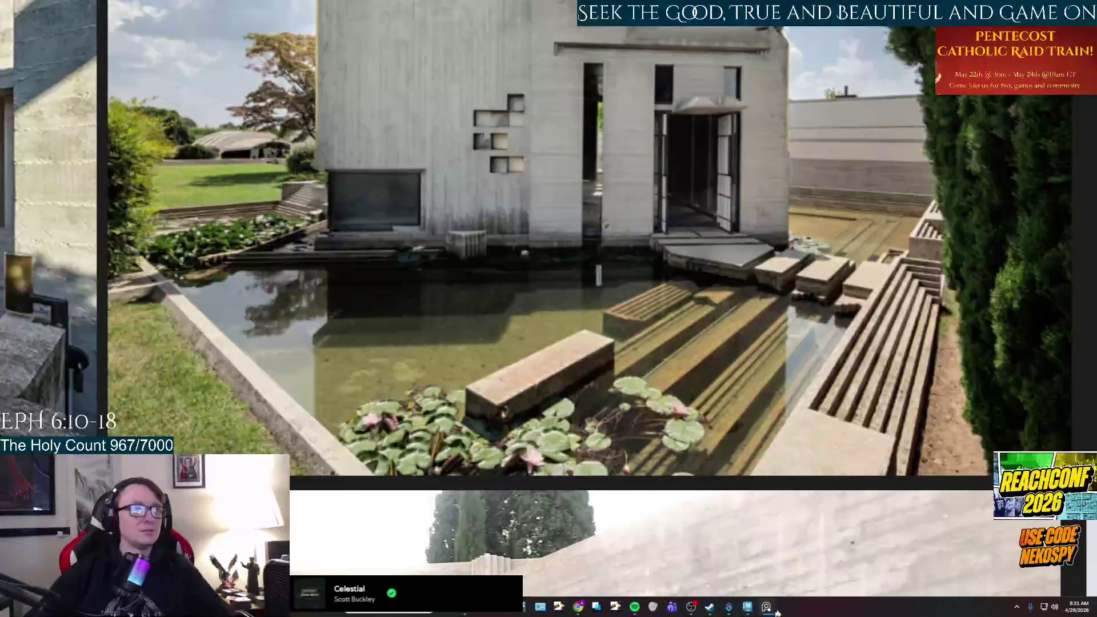
# - Zoom the PureRef board from the pond photo onto the wheel-legged chair beside the desk
pyautogui.scroll(-5, 697, 509)
pyautogui.scroll(3, 657, 358)
pyautogui.scroll(10, 537, 299)
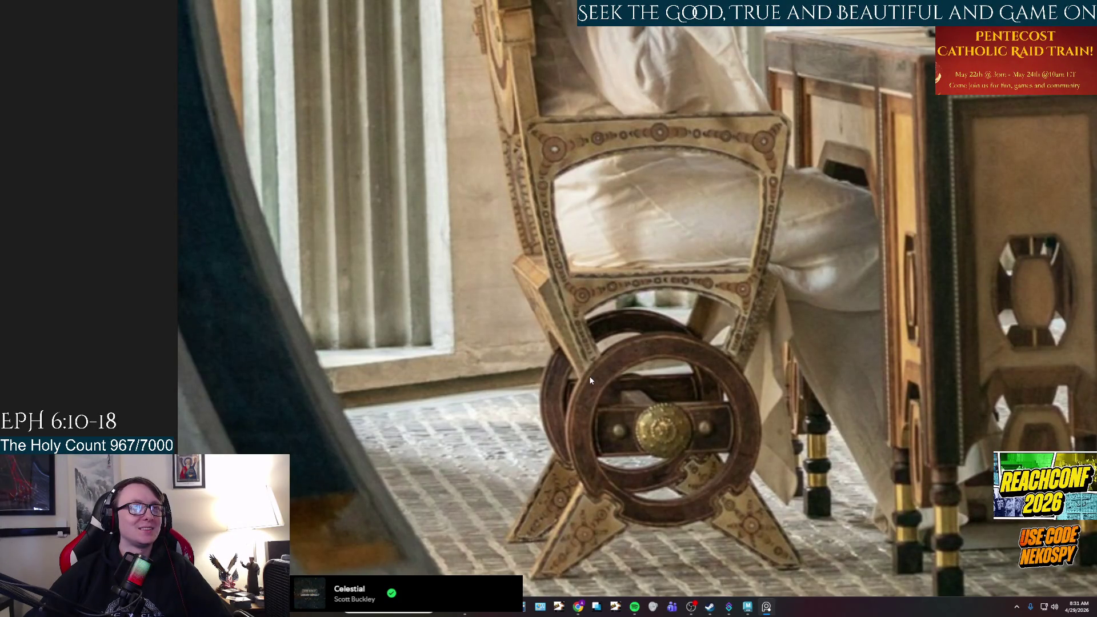
pyautogui.scroll(-2, 596, 380)
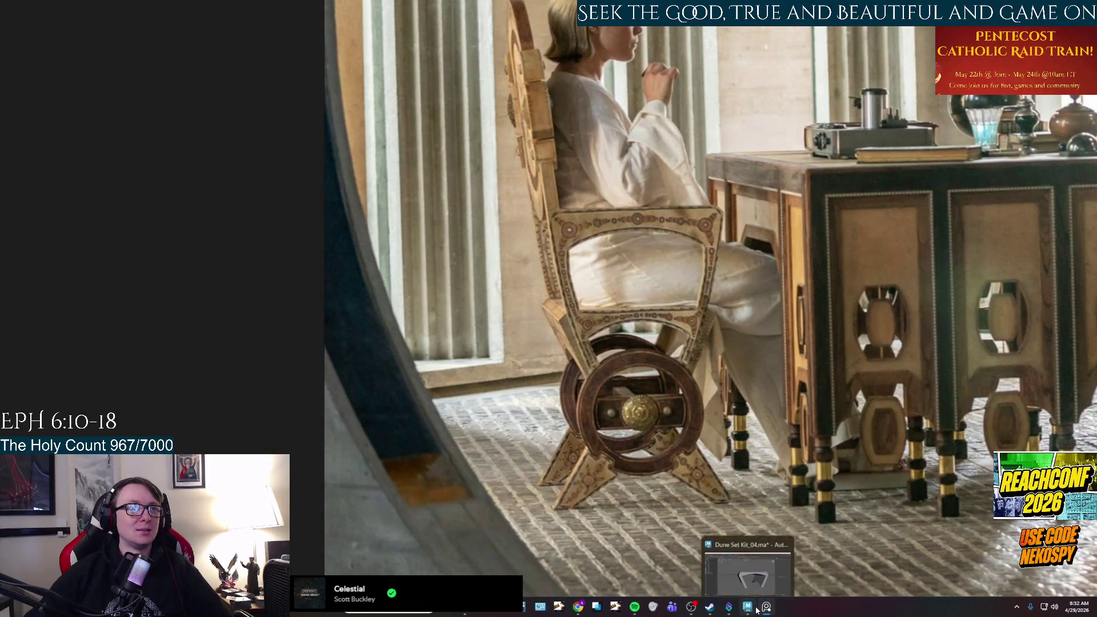
pyautogui.moveTo(766, 607)
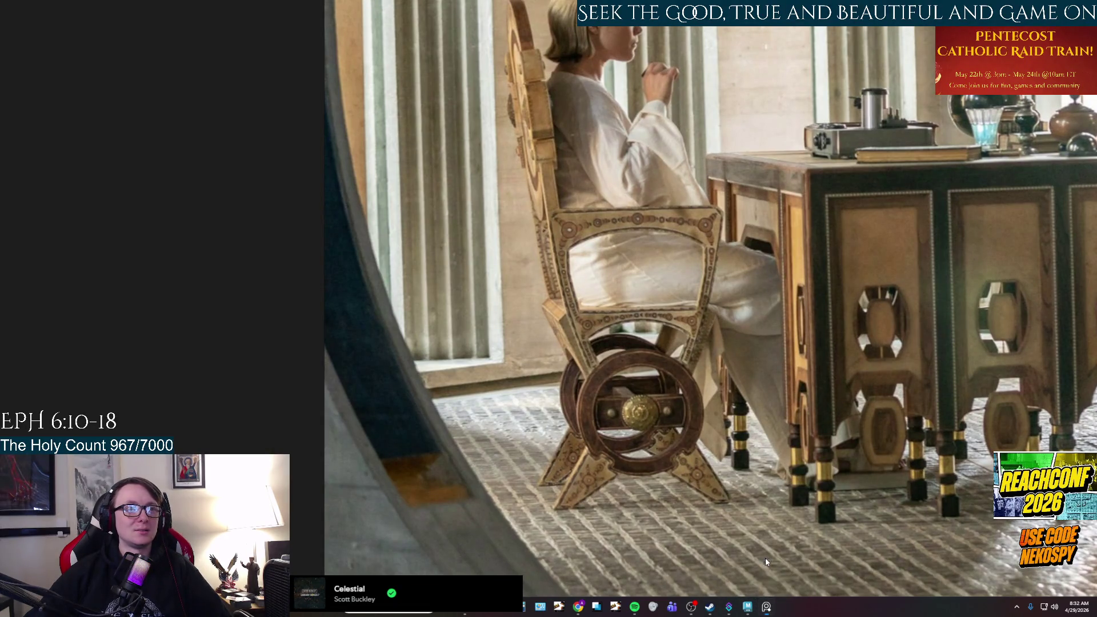
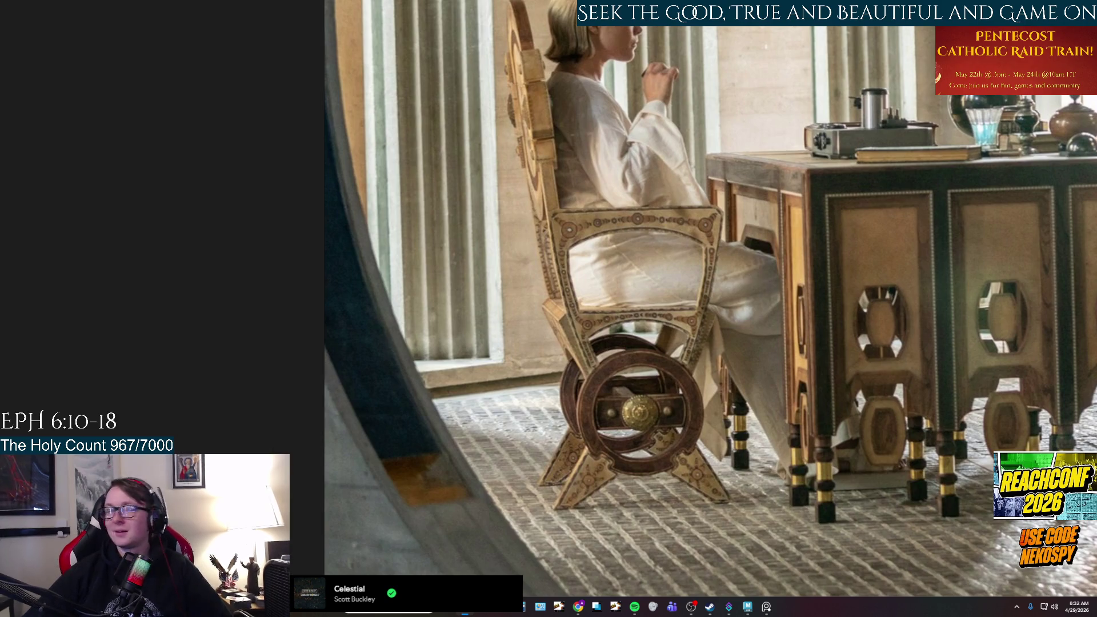
# - Compare the isolated arch with the chair-and-desk reference photo, orbiting to see its underside
pyautogui.click(765, 608)
pyautogui.moveTo(759, 609)
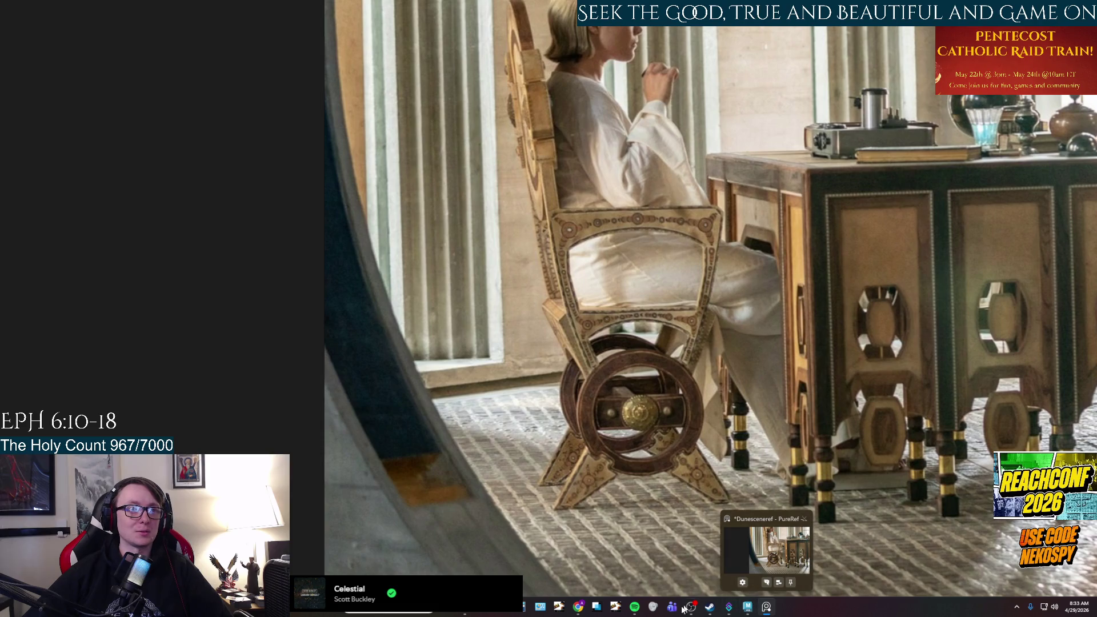
pyautogui.click(748, 608)
pyautogui.moveTo(641, 397)
pyautogui.keyDown('alt'); pyautogui.mouseDown()
pyautogui.moveTo(588, 384)
pyautogui.moveTo(584, 400)
pyautogui.moveTo(609, 394)
pyautogui.mouseUp(); pyautogui.keyUp('alt')
pyautogui.moveTo(676, 483)
pyautogui.keyDown('alt'); pyautogui.mouseDown()
pyautogui.moveTo(720, 453)
pyautogui.moveTo(677, 416)
pyautogui.moveTo(657, 443)
pyautogui.moveTo(678, 448)
pyautogui.moveTo(659, 455)
pyautogui.mouseUp(); pyautogui.keyUp('alt')
pyautogui.click(766, 608)
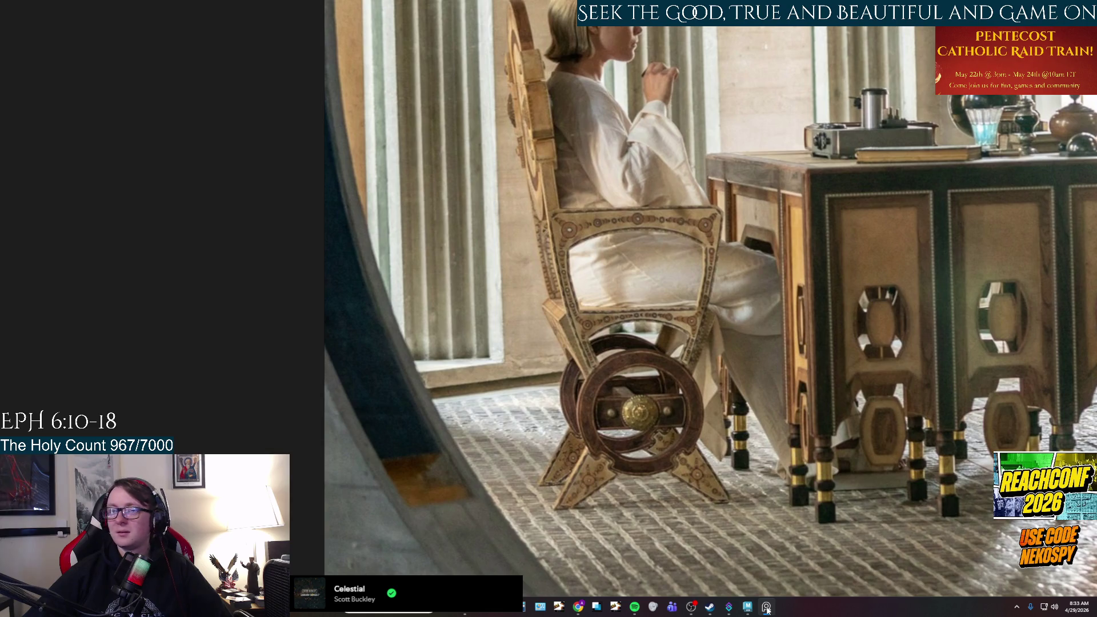
pyautogui.click(747, 607)
pyautogui.moveTo(689, 403)
pyautogui.keyDown('alt'); pyautogui.mouseDown()
pyautogui.moveTo(649, 286)
pyautogui.moveTo(637, 362)
pyautogui.mouseUp(); pyautogui.keyUp('alt')
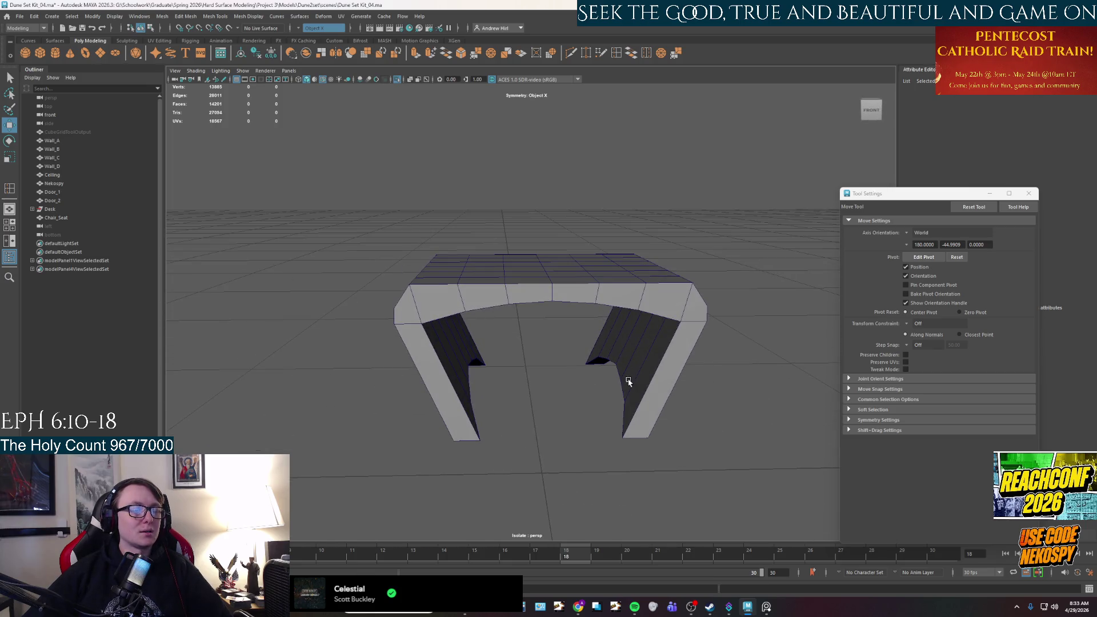
pyautogui.click(766, 607)
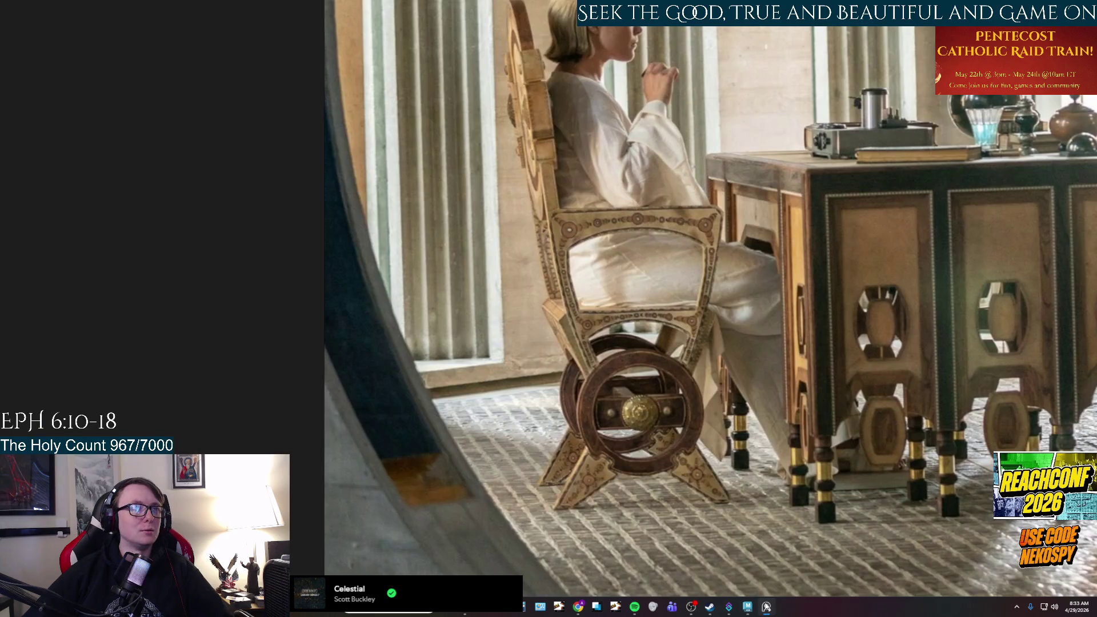
pyautogui.click(766, 607)
# - Zoom out from a front-on view of the arch and turn Isolate Select off with Ctrl+1
pyautogui.keyDown('alt'); pyautogui.moveTo(611, 416); pyautogui.dragTo(571, 395); pyautogui.keyUp('alt')
pyautogui.moveTo(468, 352)
pyautogui.mouseDown(button='right')
pyautogui.moveTo(468, 340)
pyautogui.moveTo(468, 374)
pyautogui.moveTo(468, 357)
pyautogui.mouseUp(button='right')
pyautogui.scroll(-3, 355, 226)
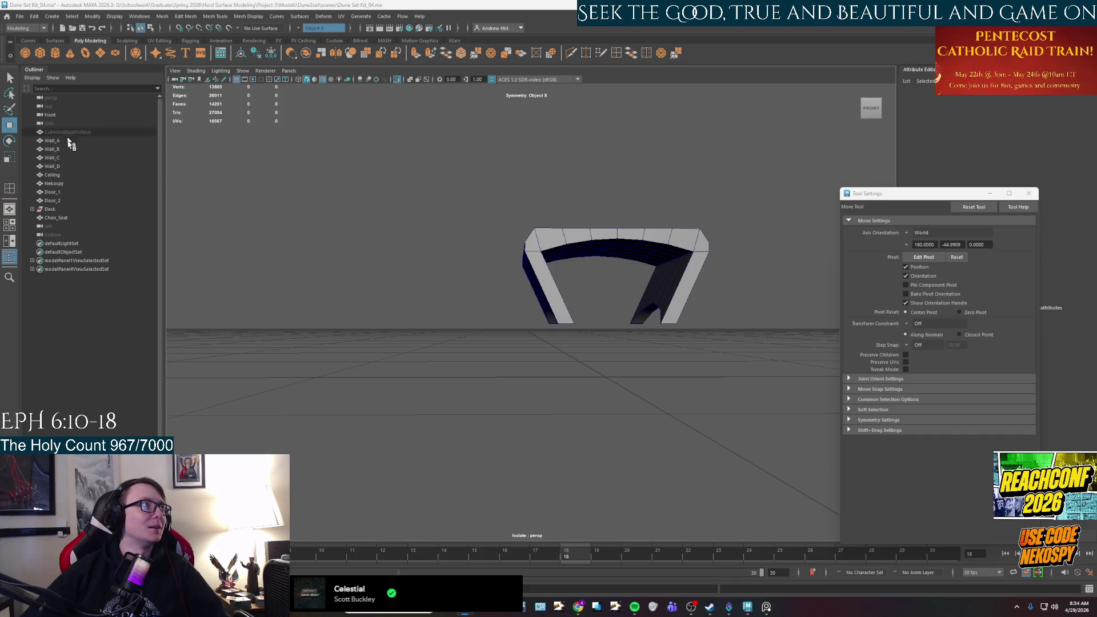
pyautogui.scroll(-5, 240, 249)
pyautogui.scroll(-3, 171, 225)
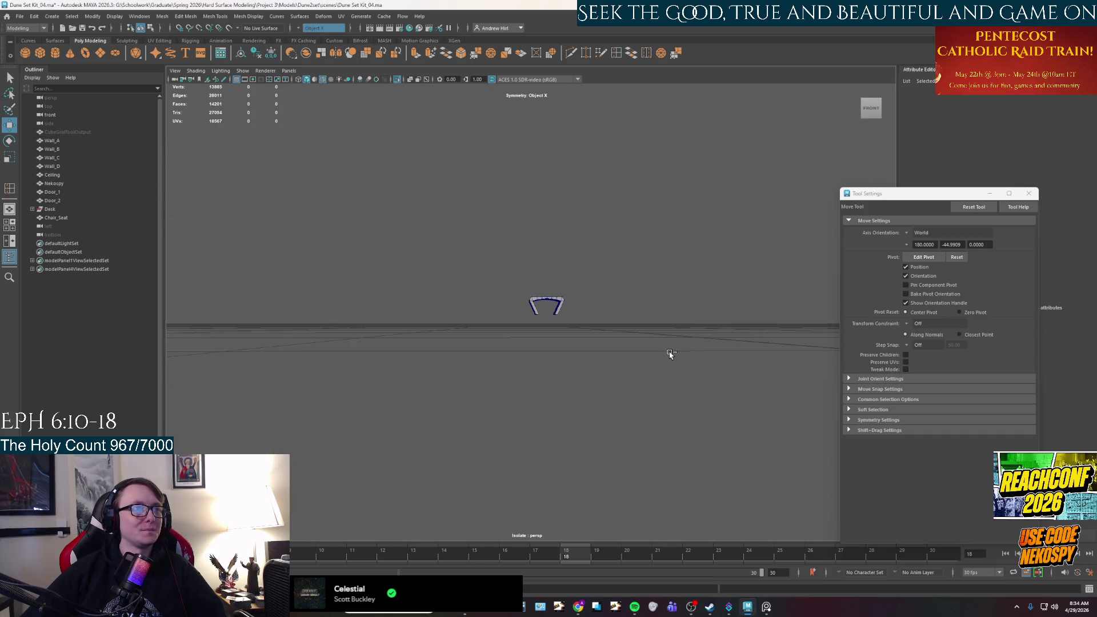
pyautogui.hotkey('ctrl', '1')
# - Orbit and dolly the camera from above the building into the room interior
pyautogui.keyDown('alt'); pyautogui.moveTo(595, 343); pyautogui.dragTo(559, 339); pyautogui.keyUp('alt')
pyautogui.scroll(10, 559, 339)
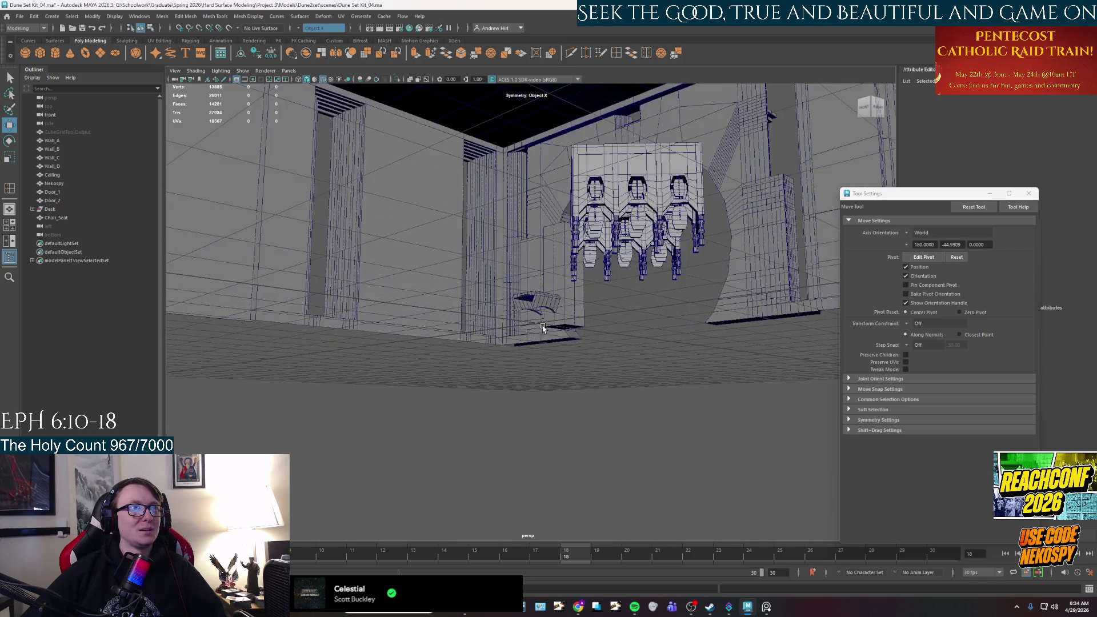
pyautogui.scroll(-5, 564, 358)
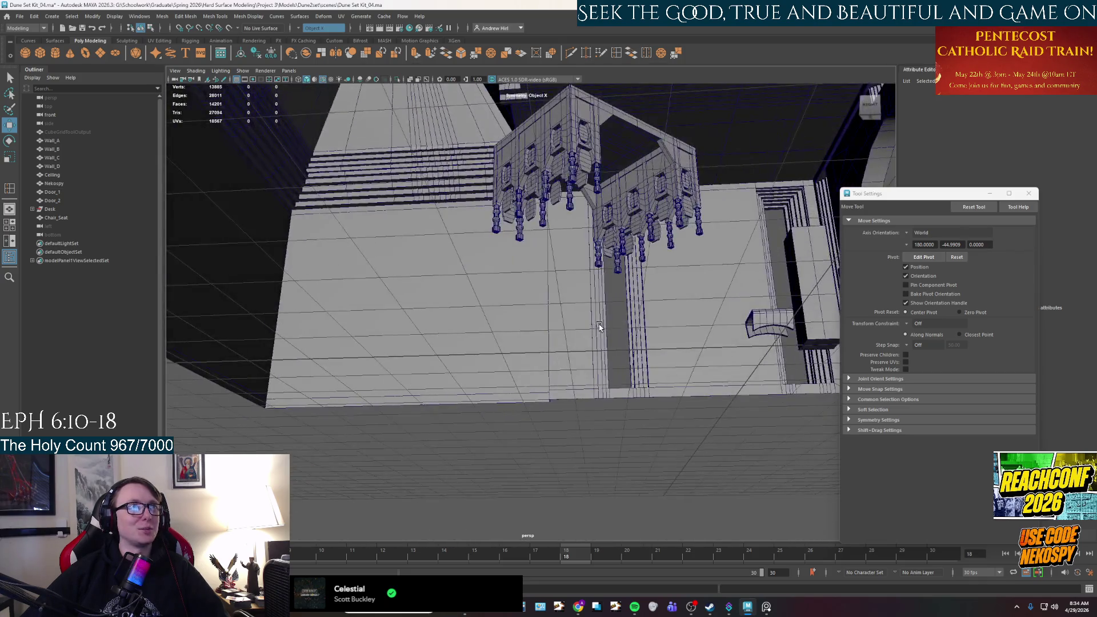
pyautogui.scroll(10, 583, 386)
pyautogui.scroll(-8, 585, 388)
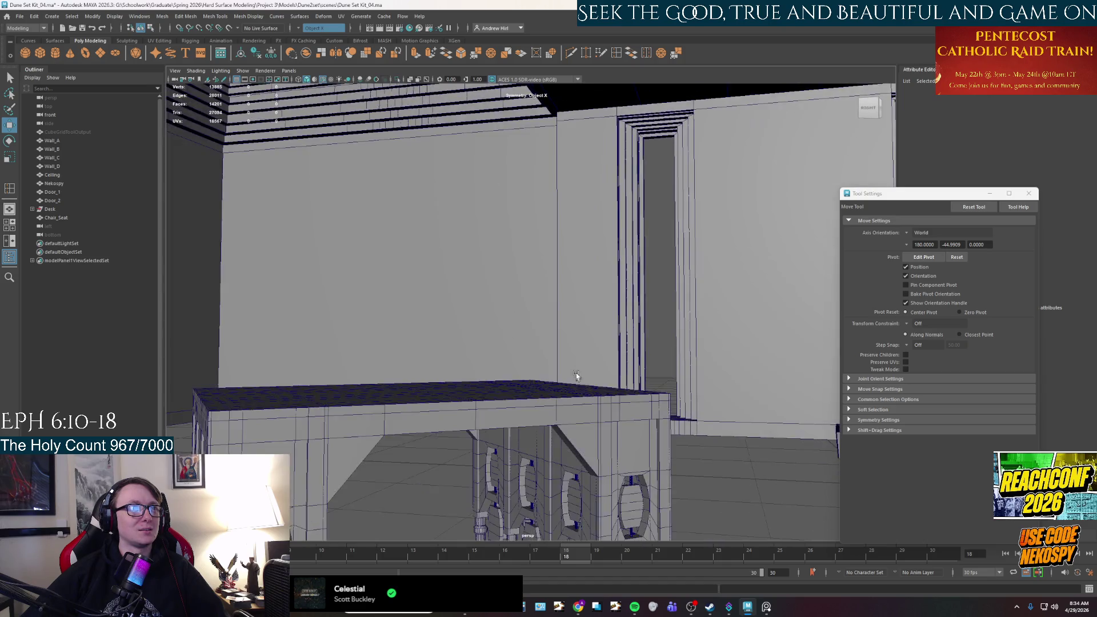
pyautogui.scroll(6, 588, 345)
pyautogui.scroll(-10, 588, 345)
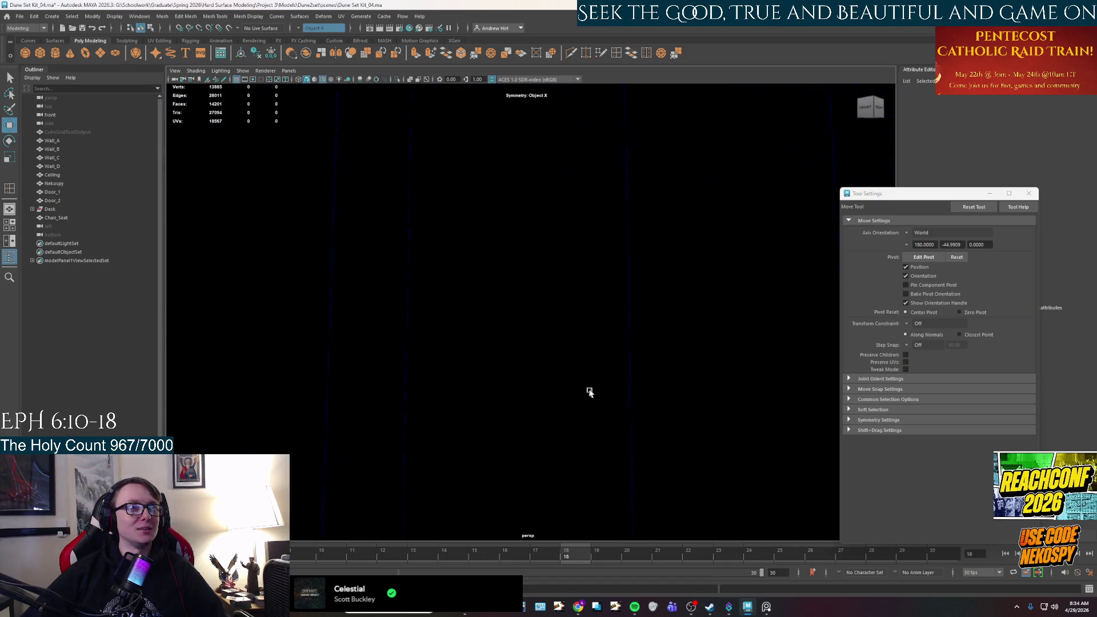
pyautogui.scroll(3, 588, 389)
pyautogui.moveTo(575, 392)
pyautogui.keyDown('alt'); pyautogui.mouseDown()
pyautogui.moveTo(619, 379)
pyautogui.moveTo(387, 335)
pyautogui.moveTo(443, 447)
pyautogui.moveTo(502, 380)
pyautogui.mouseUp(); pyautogui.keyUp('alt')
pyautogui.scroll(5, 502, 380)
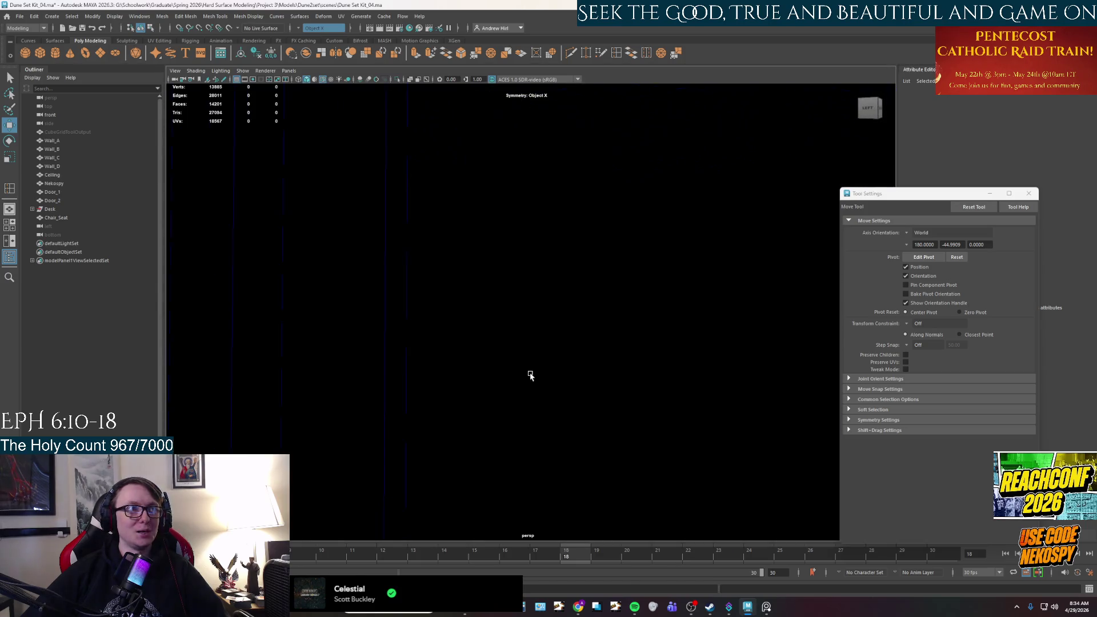
pyautogui.scroll(-3, 520, 367)
pyautogui.scroll(1, 567, 313)
# - Inspect the floor, pillar, walls and ceiling up close, then bring up the PureRef board
pyautogui.moveTo(567, 313)
pyautogui.keyDown('alt'); pyautogui.mouseDown()
pyautogui.moveTo(521, 314)
pyautogui.moveTo(521, 343)
pyautogui.mouseUp(); pyautogui.keyUp('alt')
pyautogui.scroll(5, 522, 343)
pyautogui.keyDown('alt'); pyautogui.moveTo(563, 308); pyautogui.dragTo(646, 321); pyautogui.keyUp('alt')
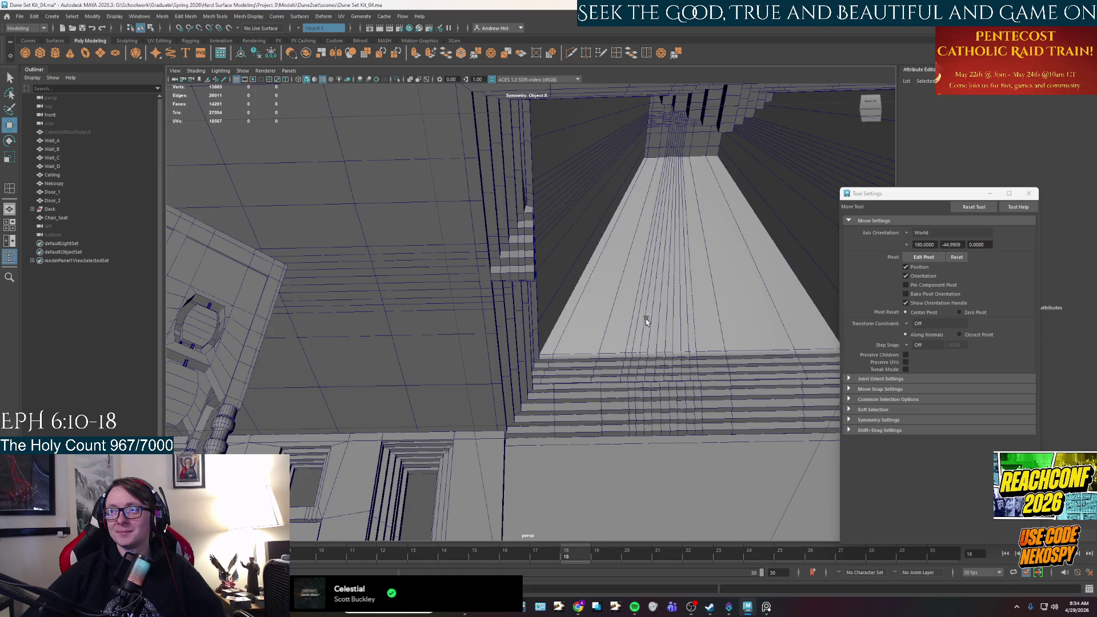
pyautogui.keyDown('alt'); pyautogui.moveTo(646, 319); pyautogui.dragTo(572, 353); pyautogui.keyUp('alt')
pyautogui.scroll(-5, 623, 331)
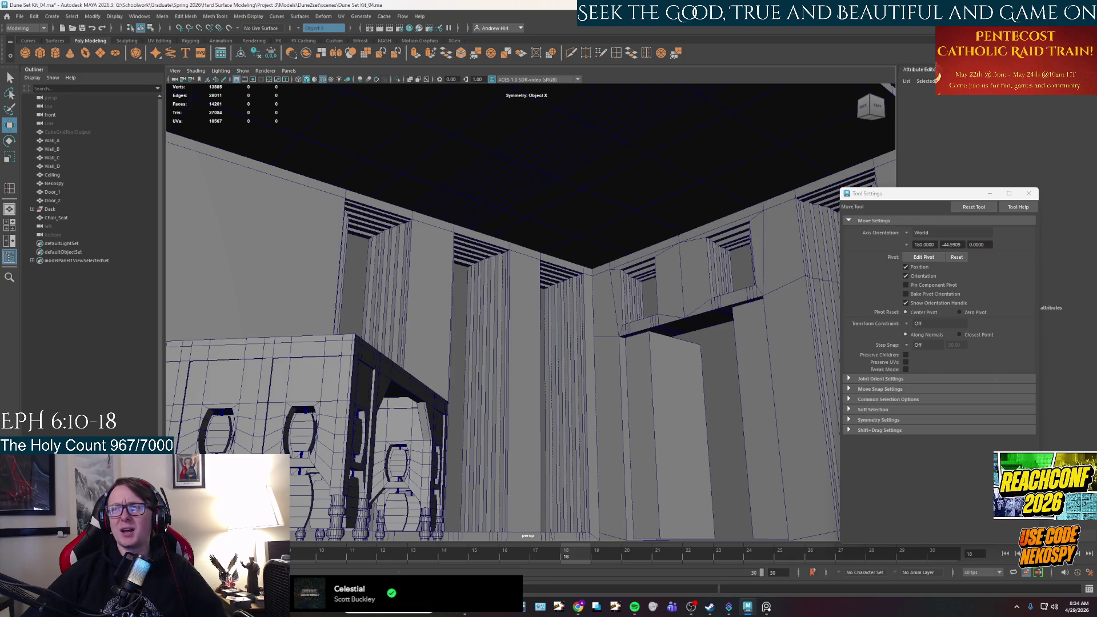
pyautogui.hotkey('alt', 'Tab')
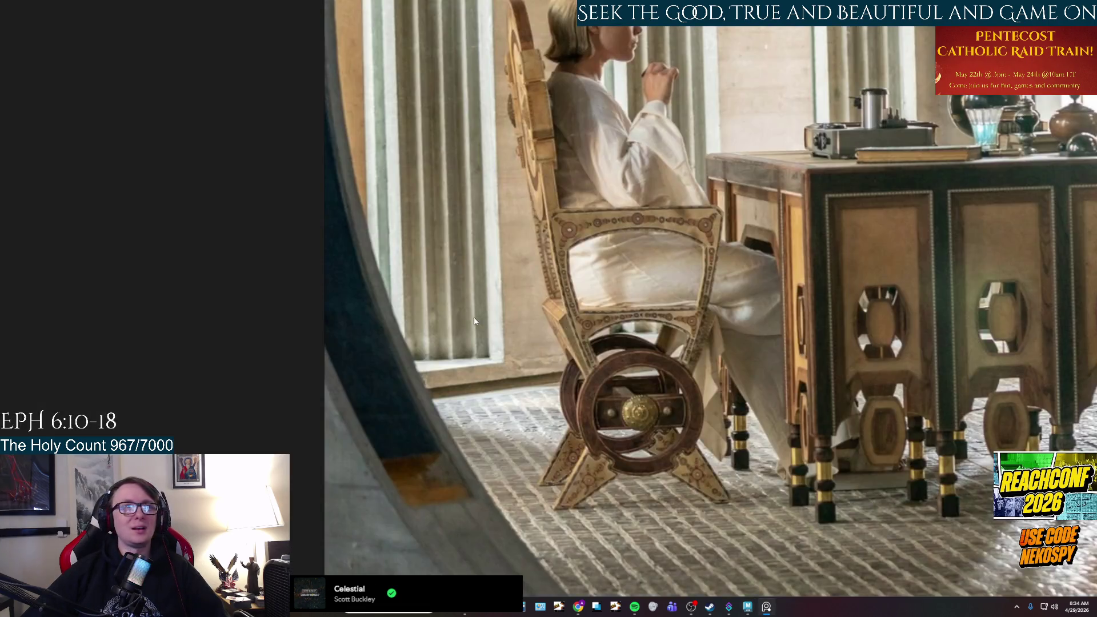
# - Pan and zoom the PureRef board to view both groups of room photos
pyautogui.scroll(-3, 571, 332)
pyautogui.moveTo(392, 242)
pyautogui.mouseDown(button='middle')
pyautogui.moveTo(84, 239)
pyautogui.moveTo(54, 142)
pyautogui.mouseUp(button='middle')
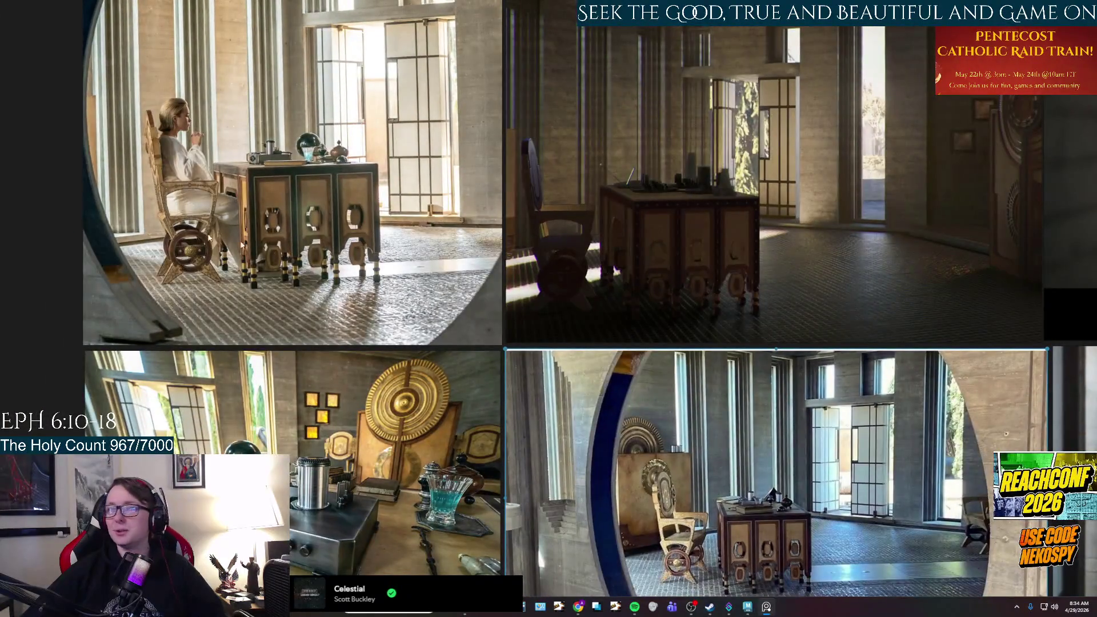
pyautogui.moveTo(481, 326); pyautogui.dragTo(393, 248, button='middle')
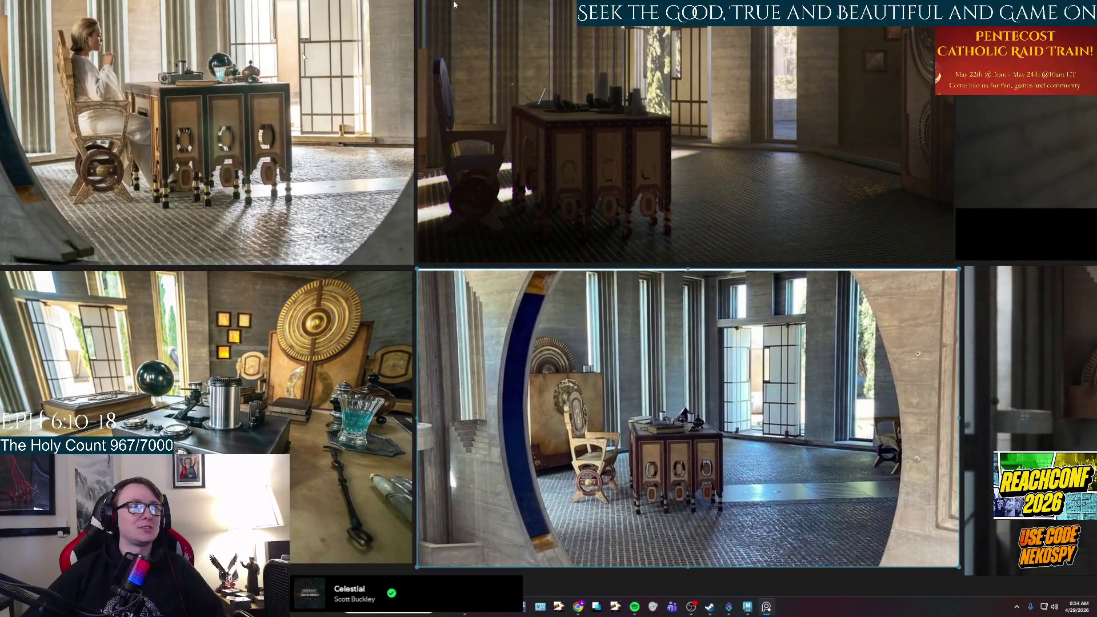
pyautogui.scroll(-5, 634, 366)
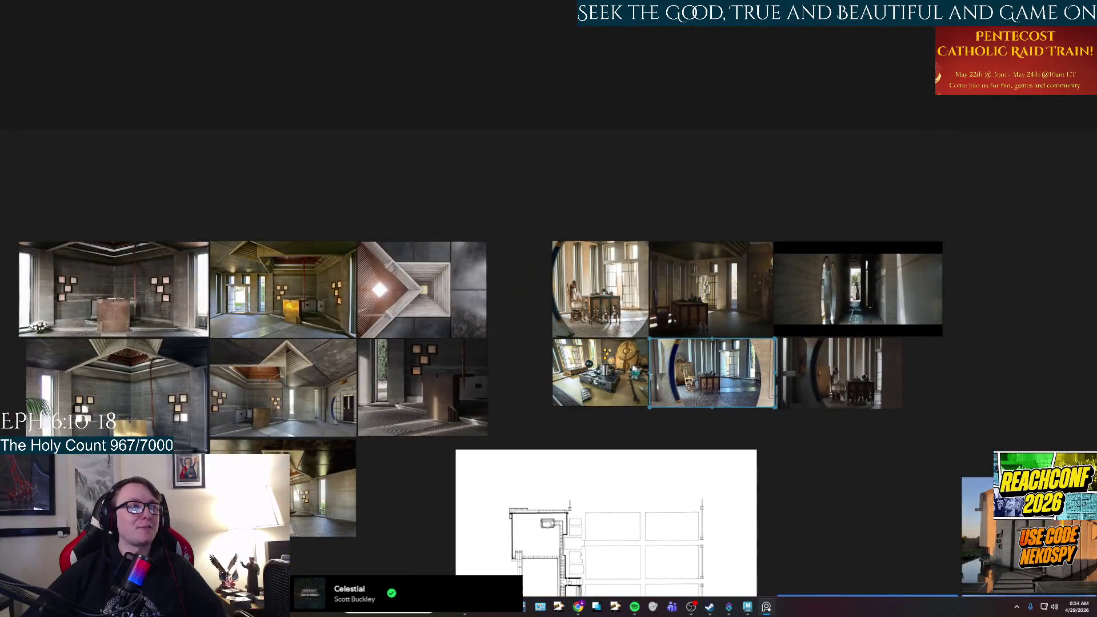
pyautogui.scroll(5, 633, 371)
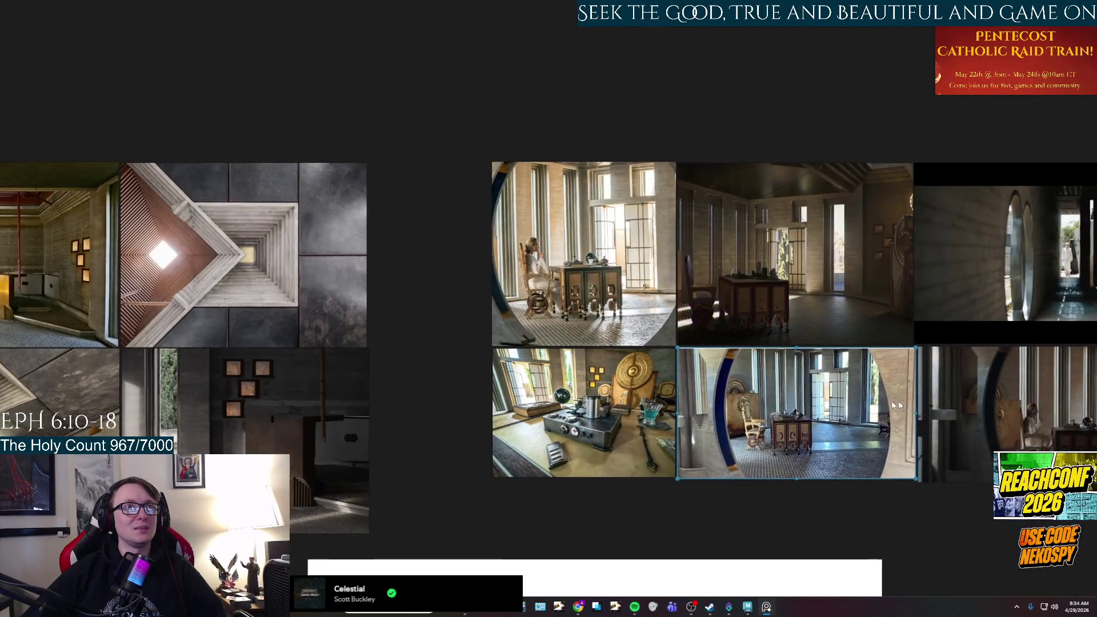
pyautogui.moveTo(895, 406); pyautogui.dragTo(721, 403, button='middle')
pyautogui.scroll(3, 722, 403)
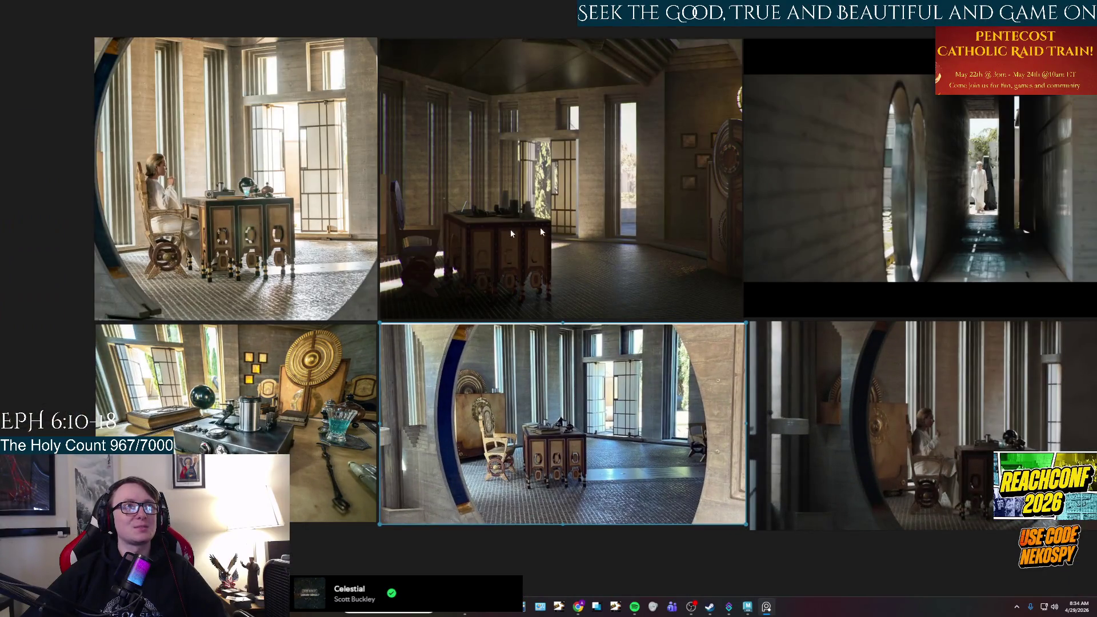
pyautogui.moveTo(416, 447); pyautogui.dragTo(696, 397, button='middle')
pyautogui.scroll(-5, 447, 389)
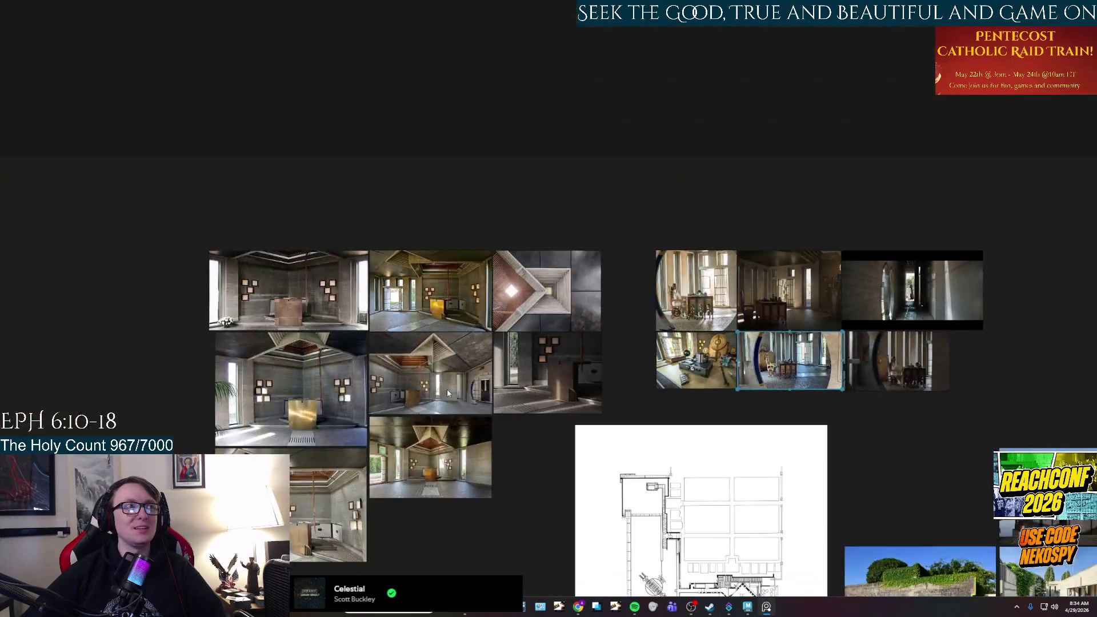
pyautogui.moveTo(447, 389); pyautogui.dragTo(684, 339, button='middle')
pyautogui.scroll(4, 684, 339)
pyautogui.scroll(-3, 646, 355)
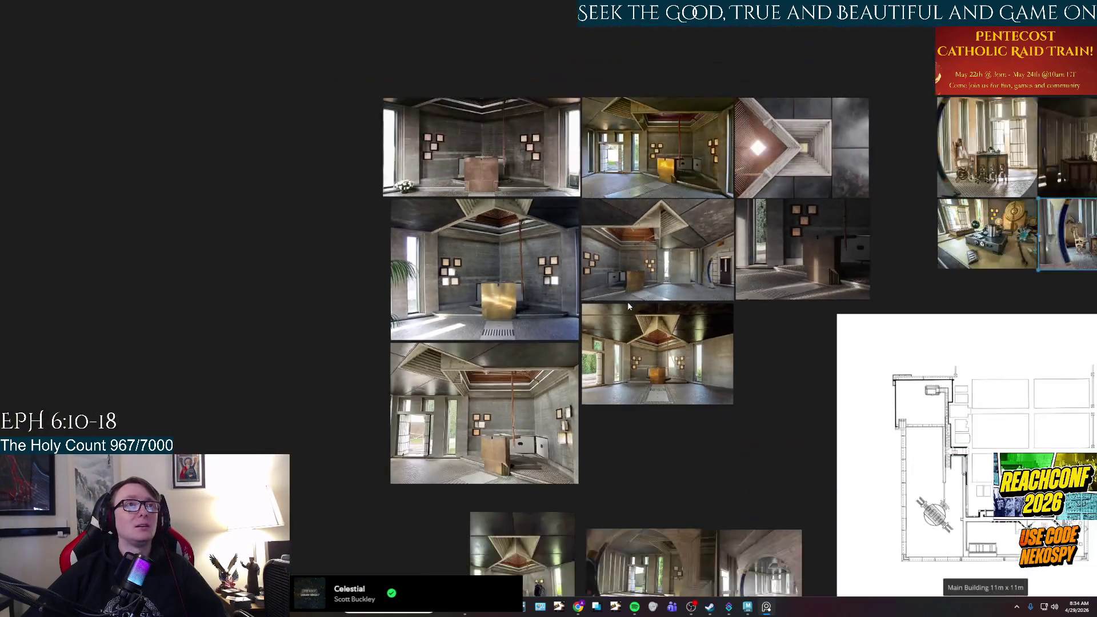
pyautogui.scroll(3, 643, 375)
# - Browse the chapel interior photos, the floor plan and the pond photos
pyautogui.moveTo(628, 371); pyautogui.dragTo(632, 341, button='middle')
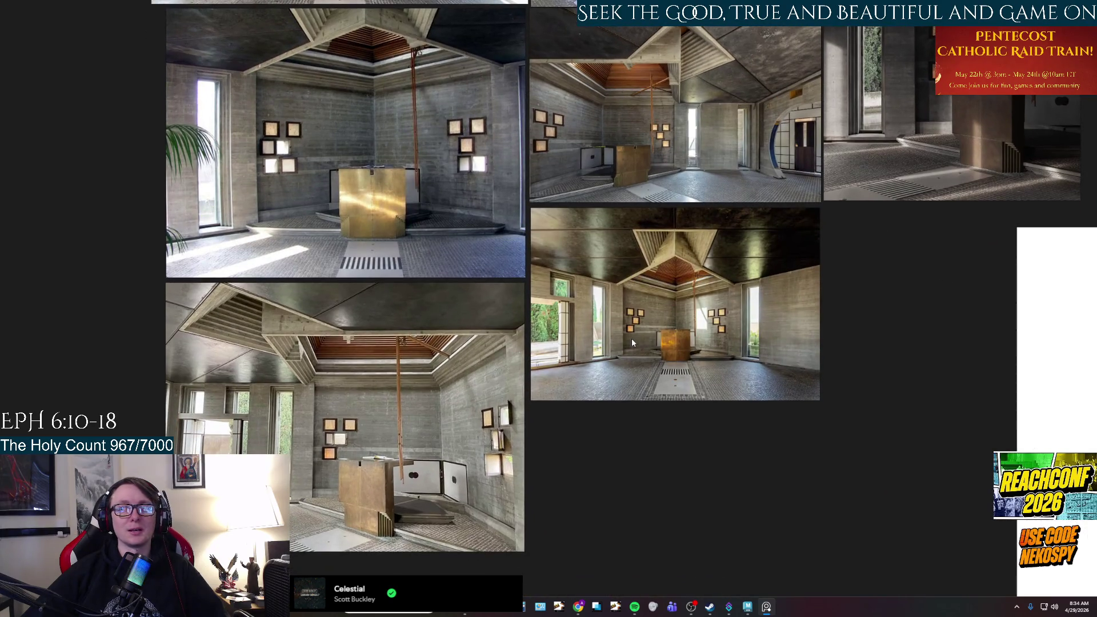
pyautogui.moveTo(632, 297); pyautogui.dragTo(651, 402, button='middle')
pyautogui.scroll(-1, 652, 403)
pyautogui.moveTo(725, 465)
pyautogui.mouseDown(button='middle')
pyautogui.moveTo(657, 366)
pyautogui.moveTo(595, 338)
pyautogui.mouseUp(button='middle')
pyautogui.scroll(-1, 594, 338)
pyautogui.scroll(1, 514, 345)
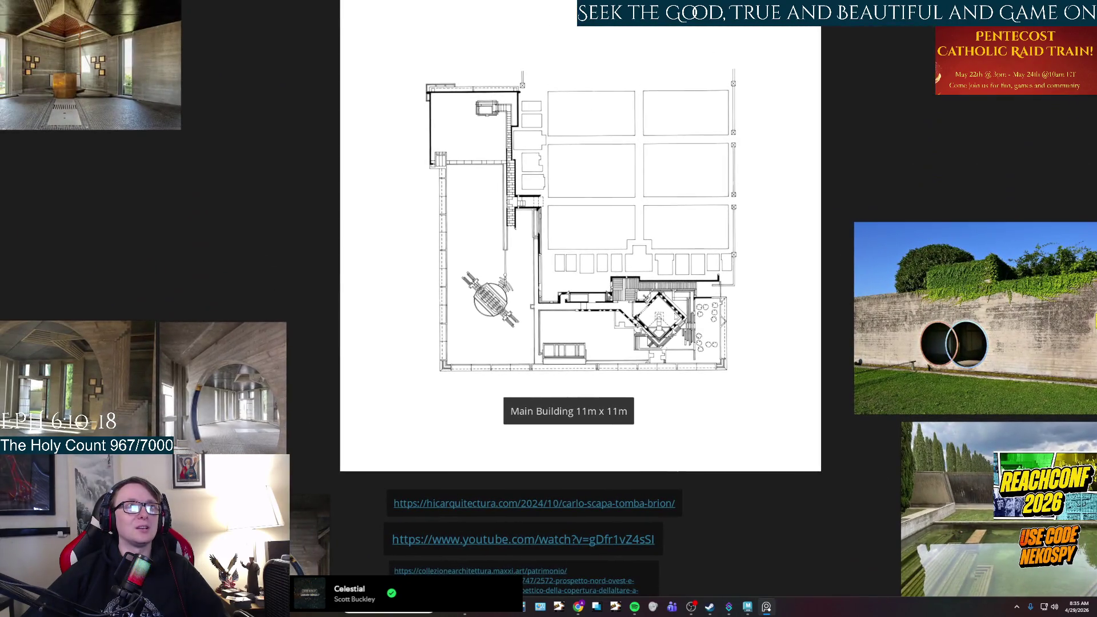
pyautogui.moveTo(956, 313)
pyautogui.mouseDown(button='middle')
pyautogui.moveTo(679, 289)
pyautogui.moveTo(548, 172)
pyautogui.moveTo(598, 156)
pyautogui.mouseUp(button='middle')
pyautogui.scroll(-1, 680, 288)
pyautogui.scroll(-2, 598, 156)
pyautogui.scroll(-1, 553, 247)
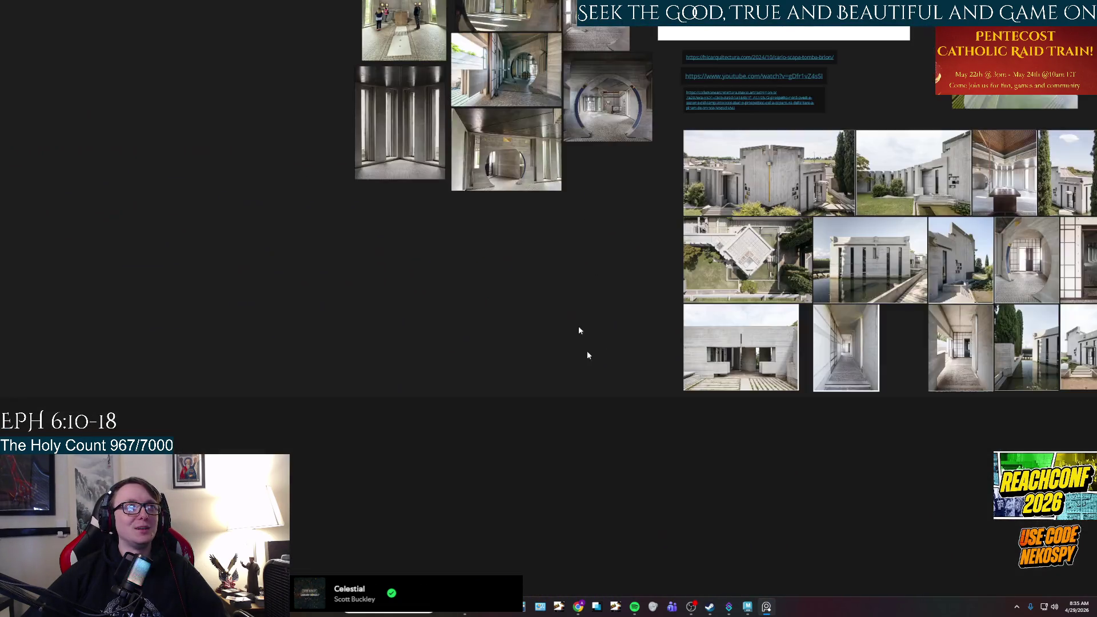
# - Look over the floor plan and round-arch interior photos, then return to Maya
pyautogui.moveTo(580, 336); pyautogui.dragTo(580, 501, button='middle')
pyautogui.scroll(3, 519, 392)
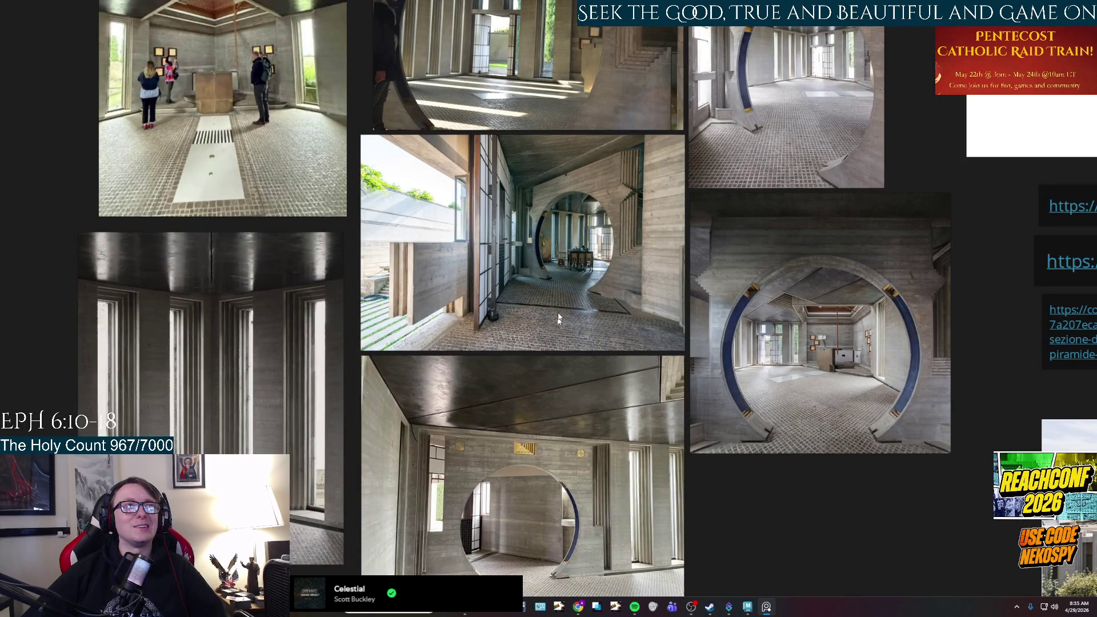
pyautogui.scroll(3, 558, 318)
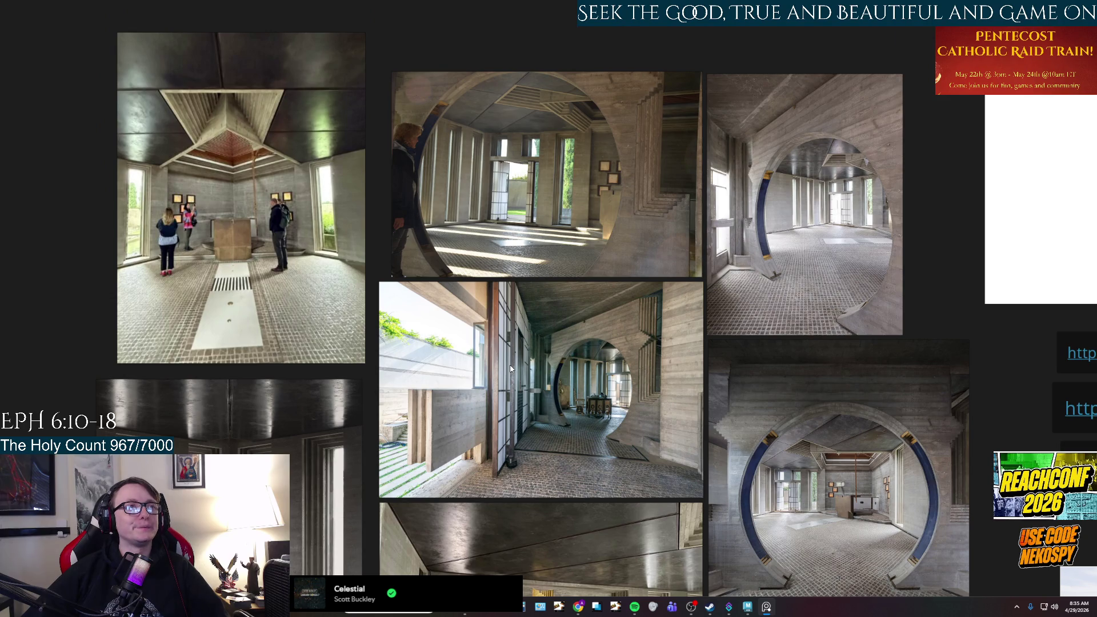
pyautogui.scroll(-5, 510, 368)
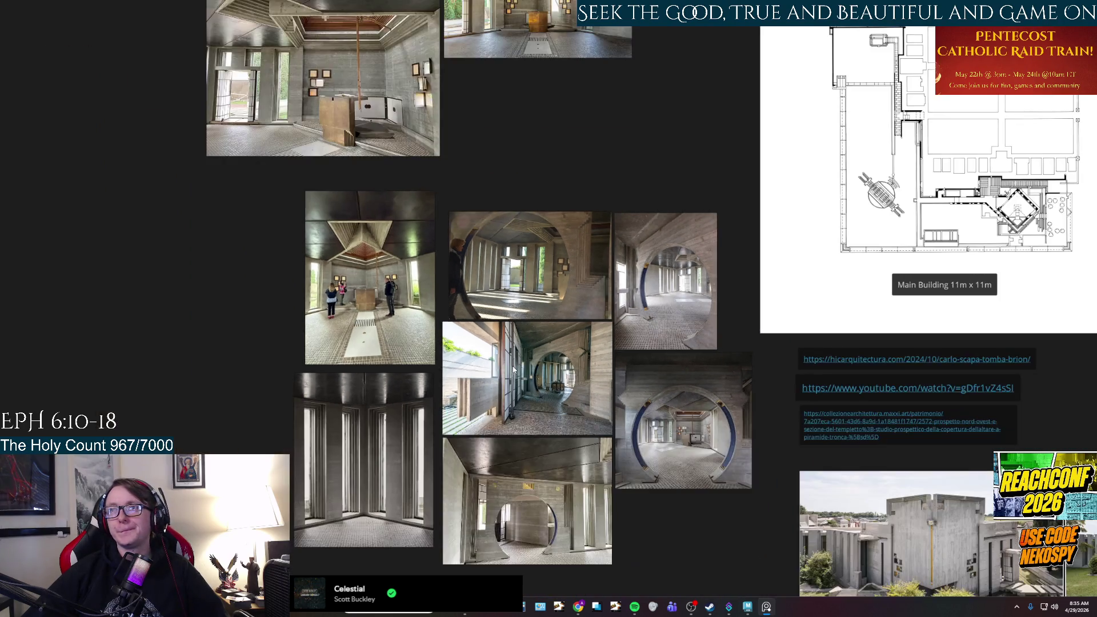
pyautogui.moveTo(510, 369); pyautogui.dragTo(229, 434, button='middle')
pyautogui.scroll(5, 671, 376)
pyautogui.scroll(2, 720, 351)
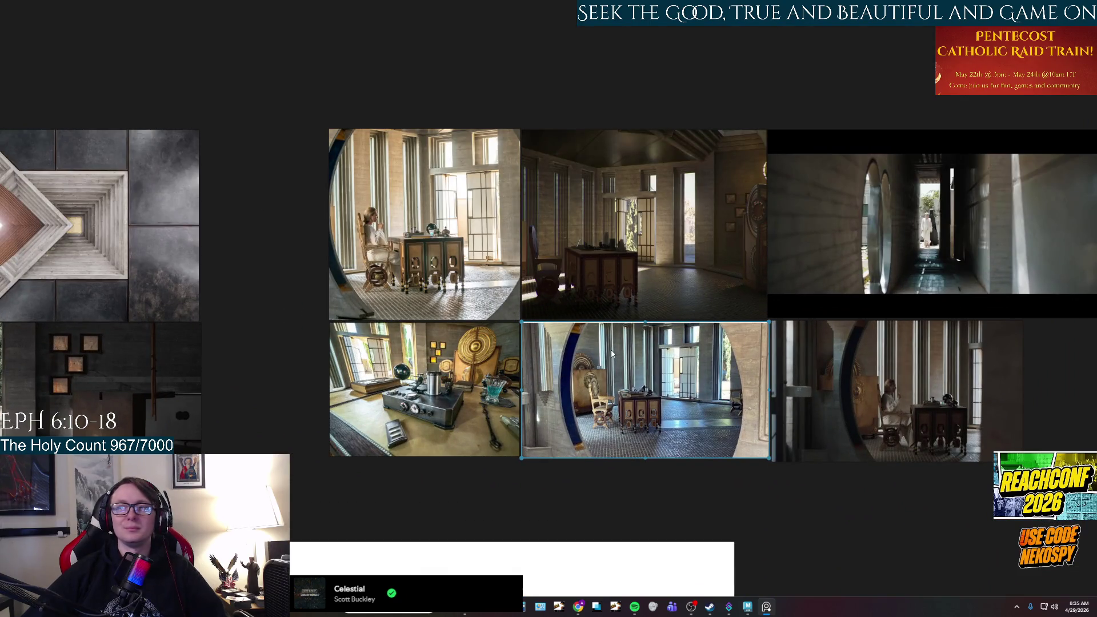
pyautogui.scroll(2, 602, 301)
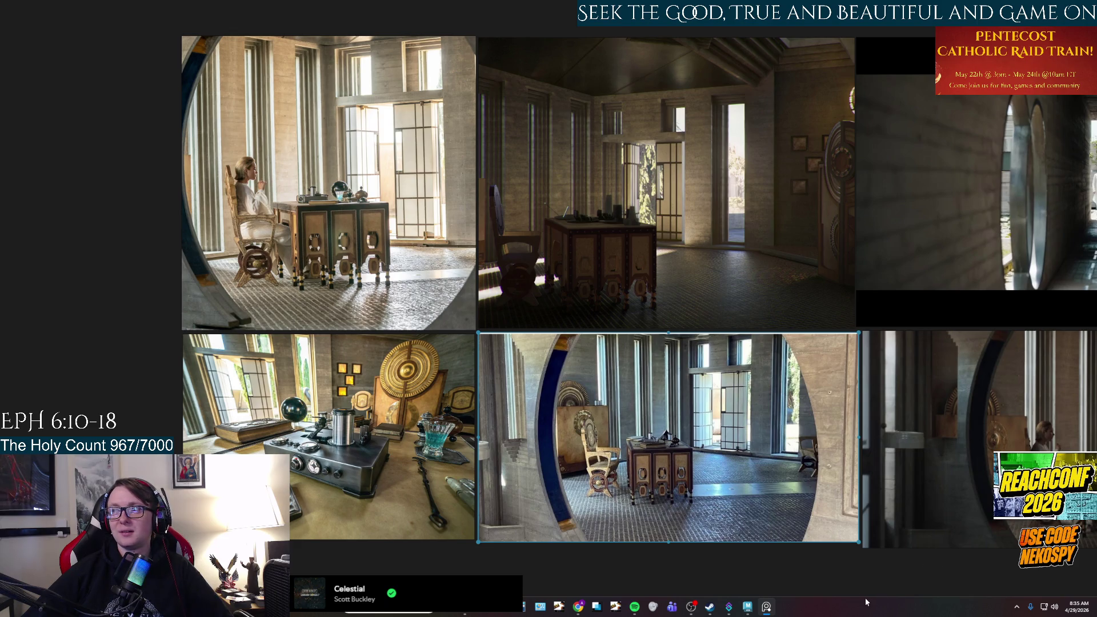
pyautogui.click(748, 607)
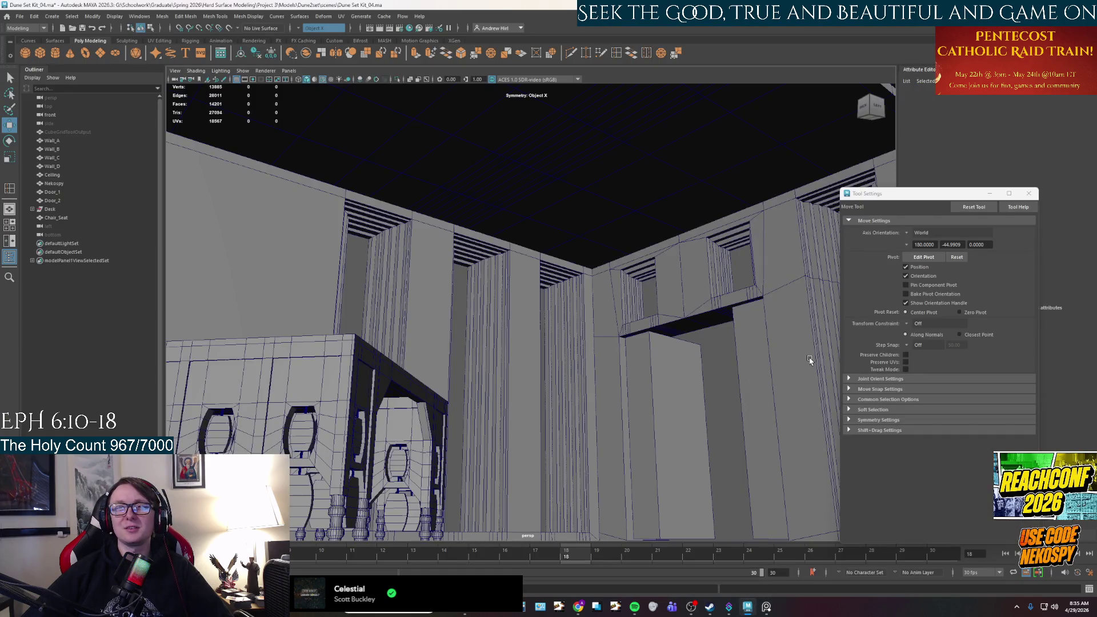
# - Hide the four walls and the ceiling
pyautogui.moveTo(50, 165); pyautogui.dragTo(52, 141)
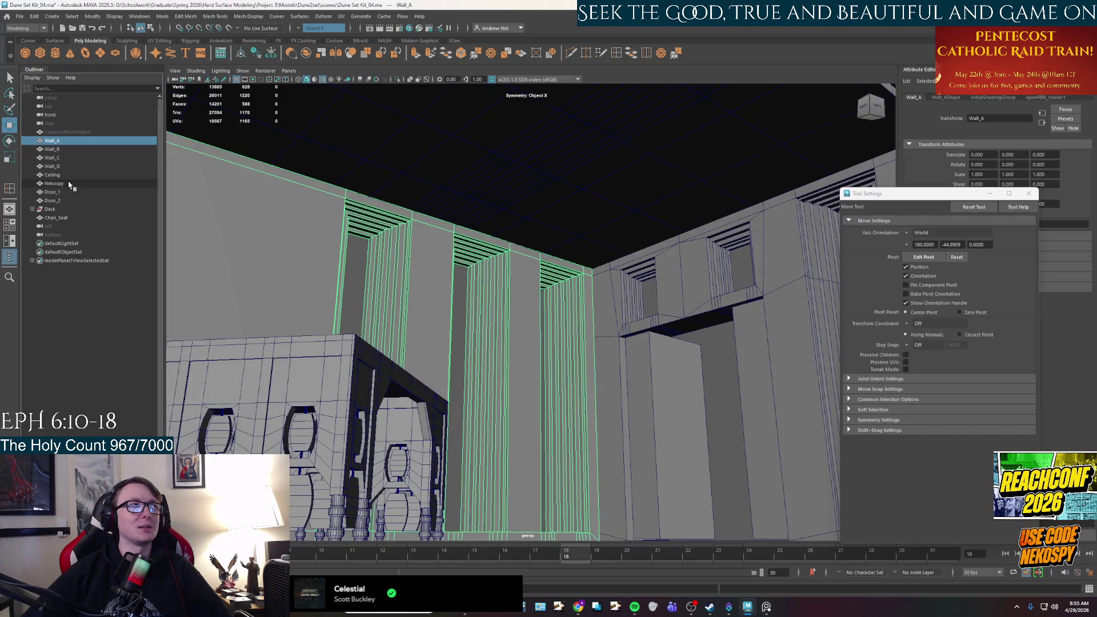
pyautogui.keyDown('shift'); pyautogui.click(52, 175); pyautogui.keyUp('shift')
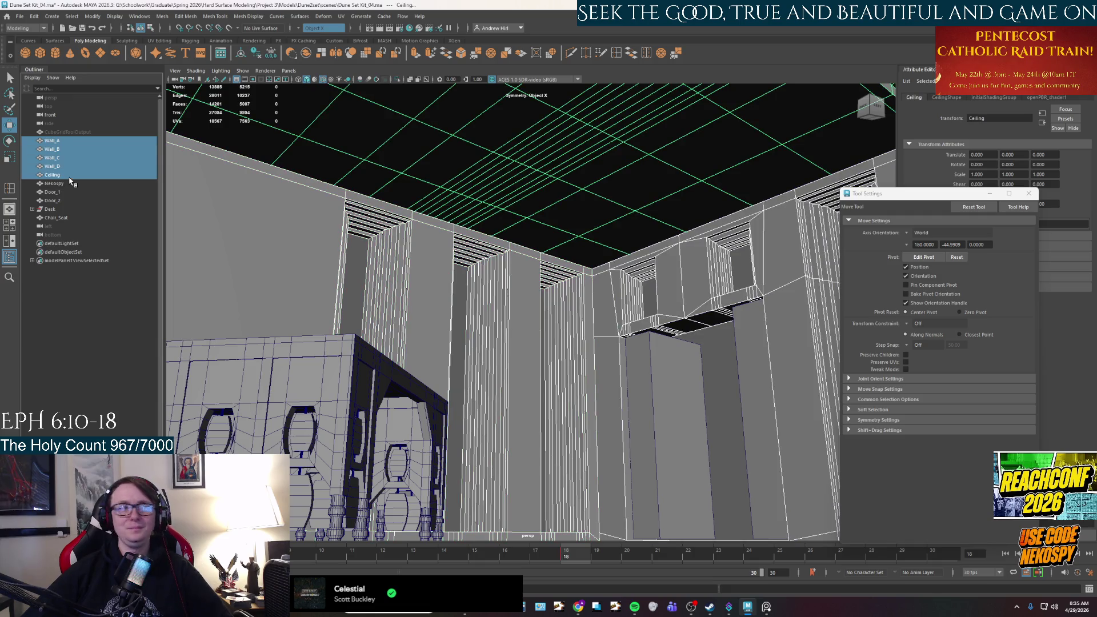
pyautogui.hotkey('ctrl', 'h')
# - Isolate Chair_Seat and frame it in the viewport
pyautogui.keyDown('alt'); pyautogui.moveTo(532, 341); pyautogui.dragTo(539, 292, button='right'); pyautogui.keyUp('alt')
pyautogui.keyDown('alt'); pyautogui.moveTo(538, 292); pyautogui.dragTo(539, 351); pyautogui.keyUp('alt')
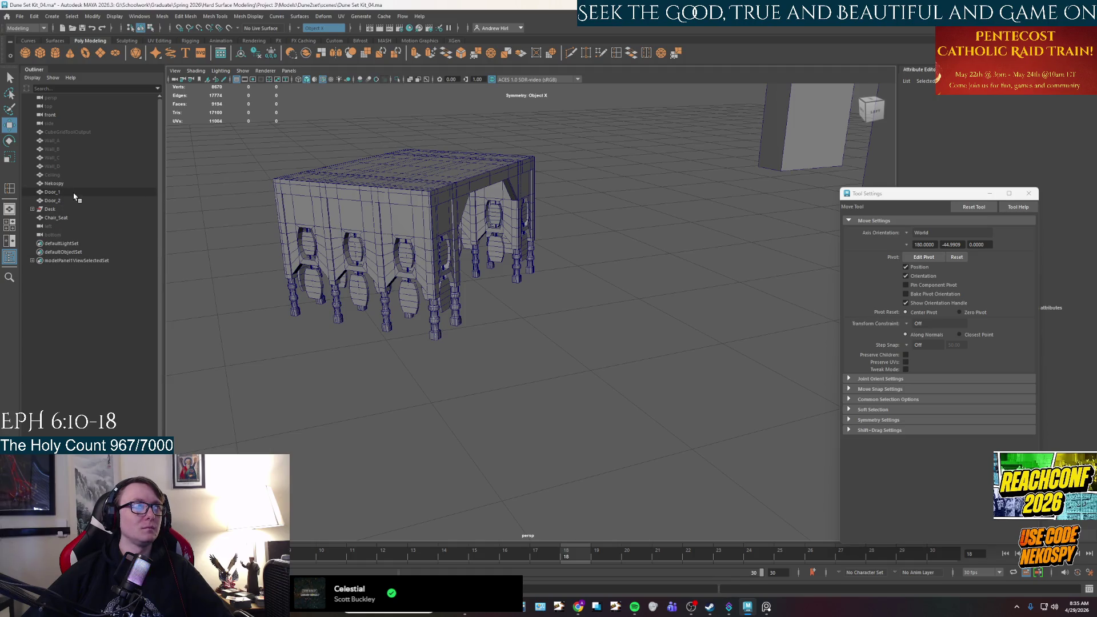
pyautogui.click(73, 193)
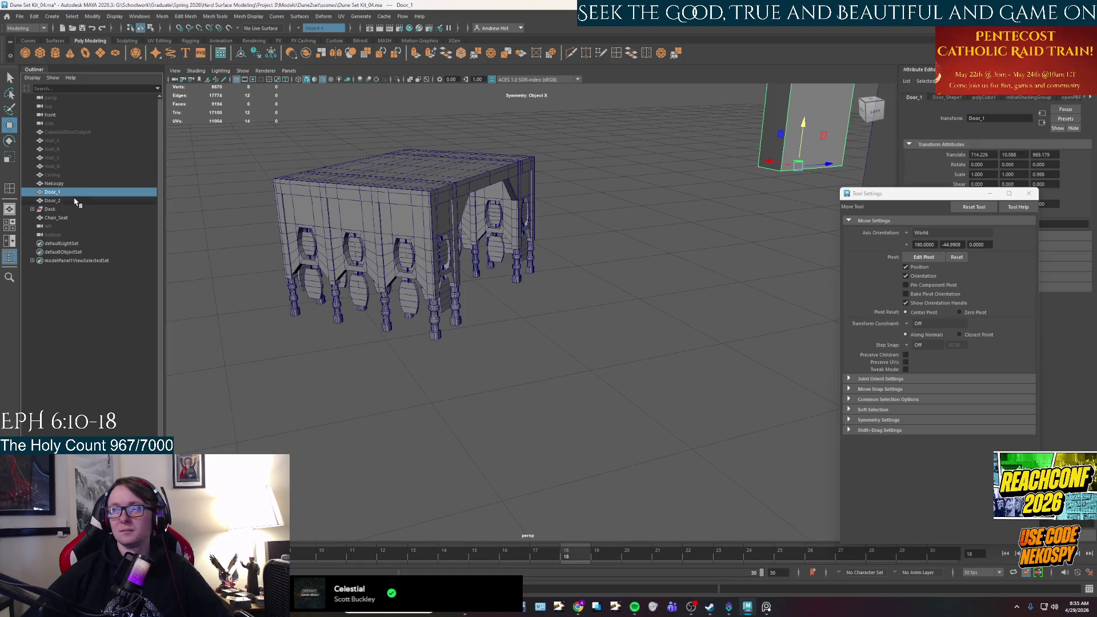
pyautogui.keyDown('shift'); pyautogui.click(75, 200); pyautogui.keyUp('shift')
pyautogui.moveTo(711, 295)
pyautogui.keyDown('alt'); pyautogui.mouseDown()
pyautogui.moveTo(656, 299)
pyautogui.moveTo(483, 379)
pyautogui.moveTo(607, 376)
pyautogui.moveTo(677, 408)
pyautogui.mouseUp(); pyautogui.keyUp('alt')
pyautogui.click(719, 337)
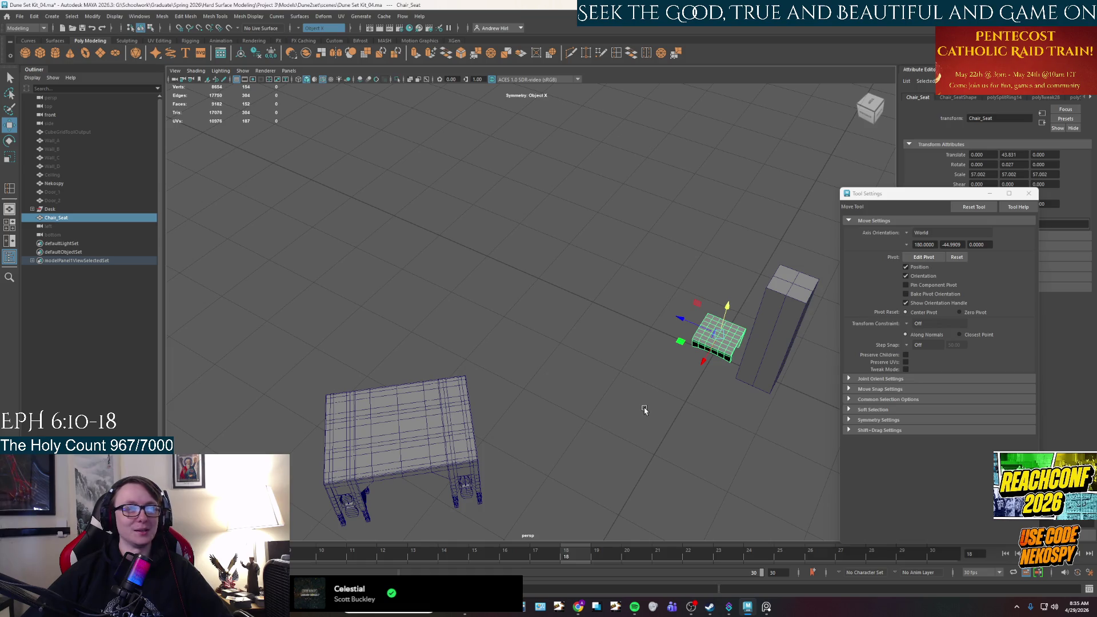
pyautogui.hotkey('ctrl', '1')
pyautogui.press('f')
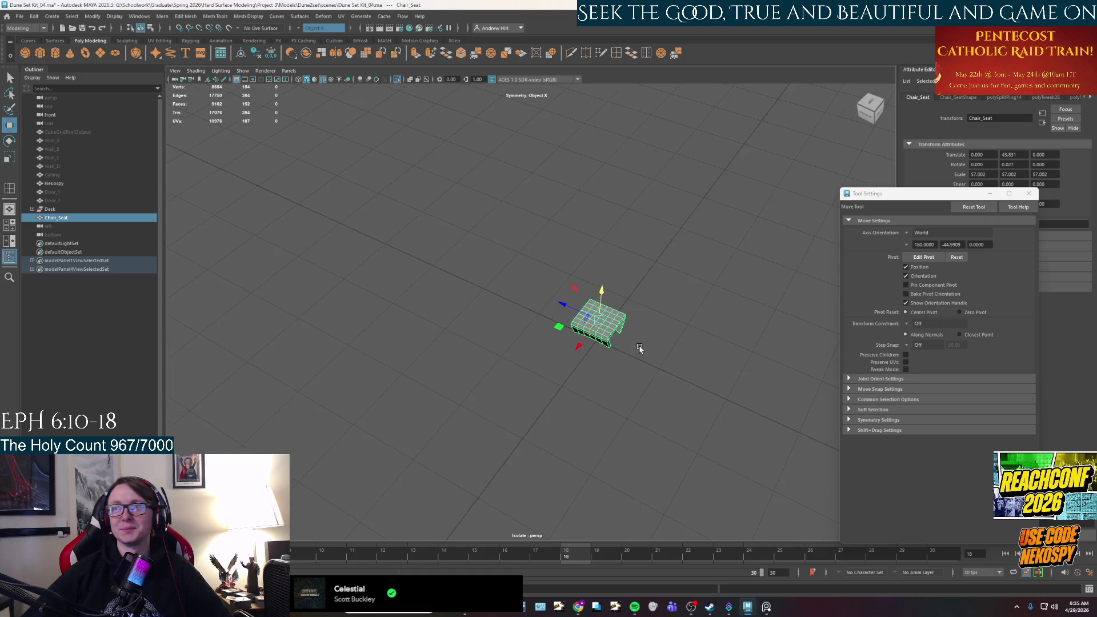
# - Create a torus, accept the autosave prompt, and move it up to Y 28.872 and back
pyautogui.scroll(3, 652, 374)
pyautogui.moveTo(654, 375)
pyautogui.keyDown('alt'); pyautogui.mouseDown()
pyautogui.moveTo(675, 306)
pyautogui.moveTo(621, 280)
pyautogui.moveTo(767, 311)
pyautogui.mouseUp(); pyautogui.keyUp('alt')
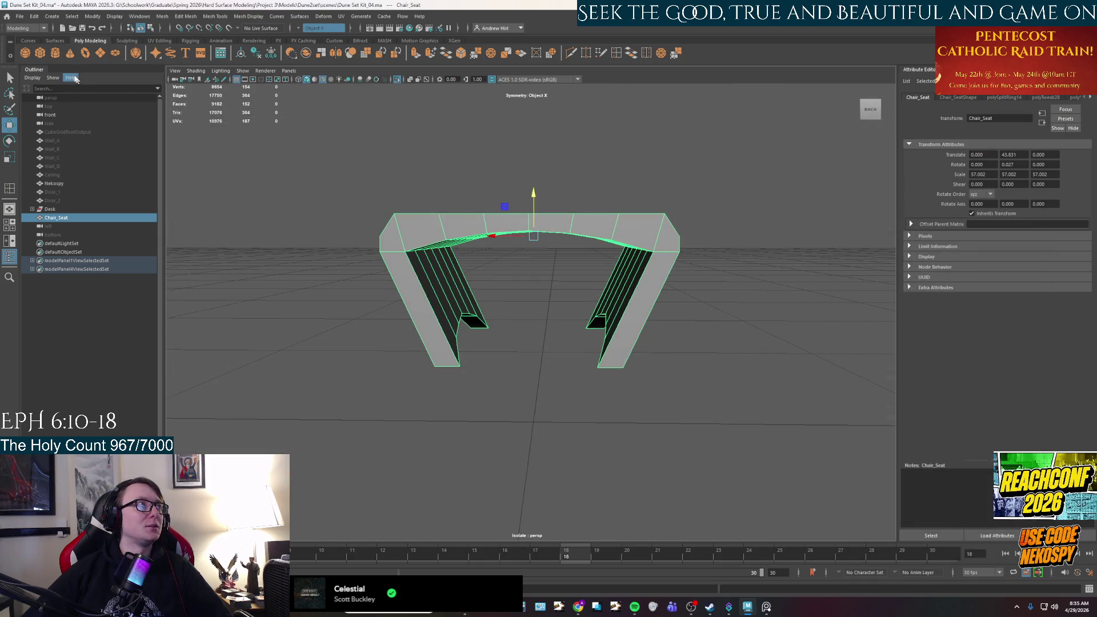
pyautogui.click(84, 53)
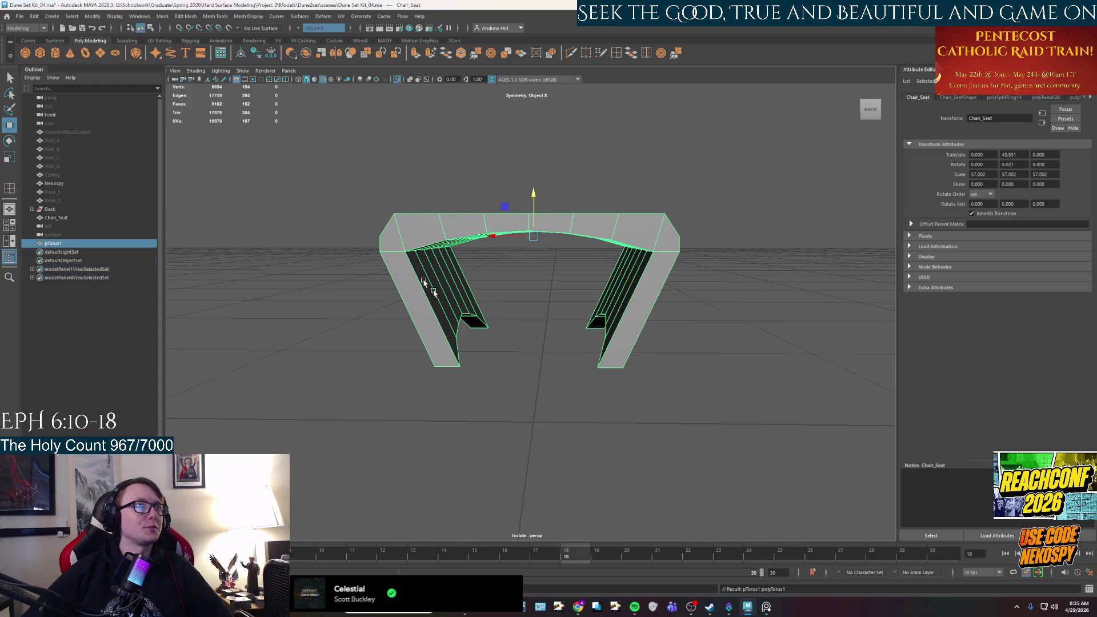
pyautogui.click(526, 308)
pyautogui.moveTo(533, 393)
pyautogui.mouseDown()
pyautogui.moveTo(531, 273)
pyautogui.moveTo(491, 300)
pyautogui.mouseUp()
pyautogui.moveTo(566, 296)
pyautogui.mouseDown()
pyautogui.moveTo(482, 313)
pyautogui.moveTo(360, 363)
pyautogui.moveTo(429, 362)
pyautogui.mouseUp()
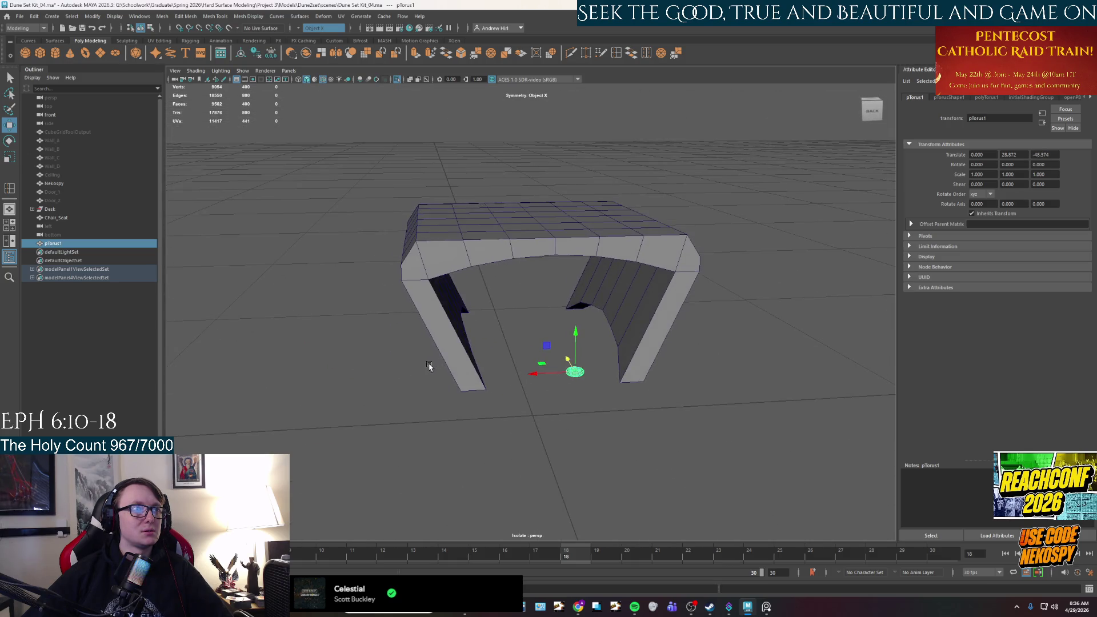
# - Set polyTorus1 to Subdivisions Height 4, Height Baseline -1 and Twist 45
pyautogui.press('e')
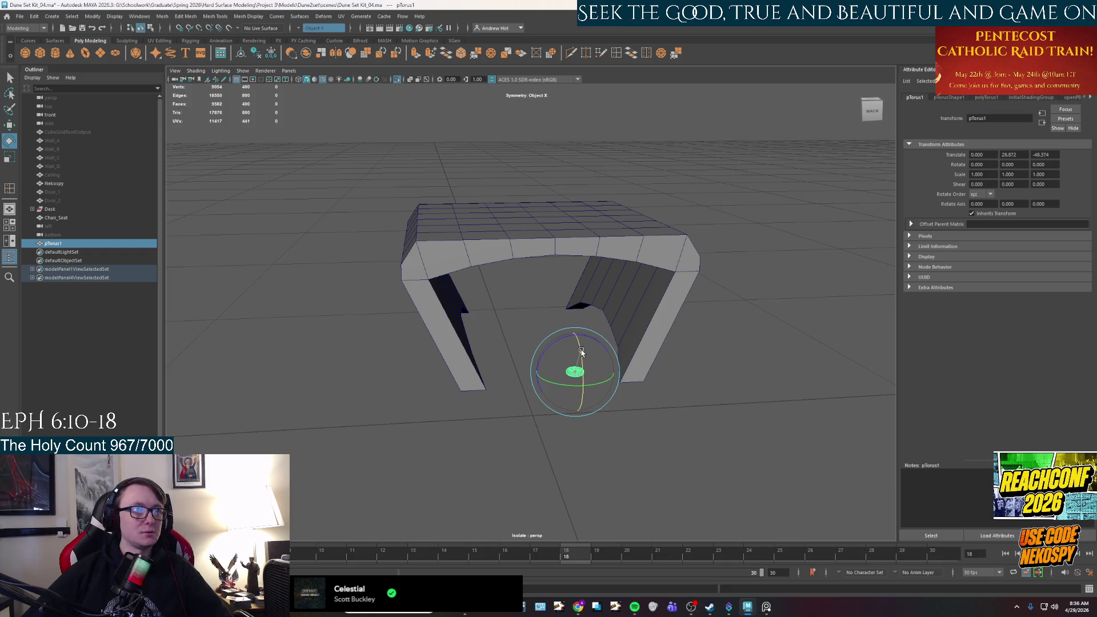
pyautogui.keyDown('alt'); pyautogui.moveTo(732, 388); pyautogui.dragTo(632, 379); pyautogui.keyUp('alt')
pyautogui.scroll(2, 632, 379)
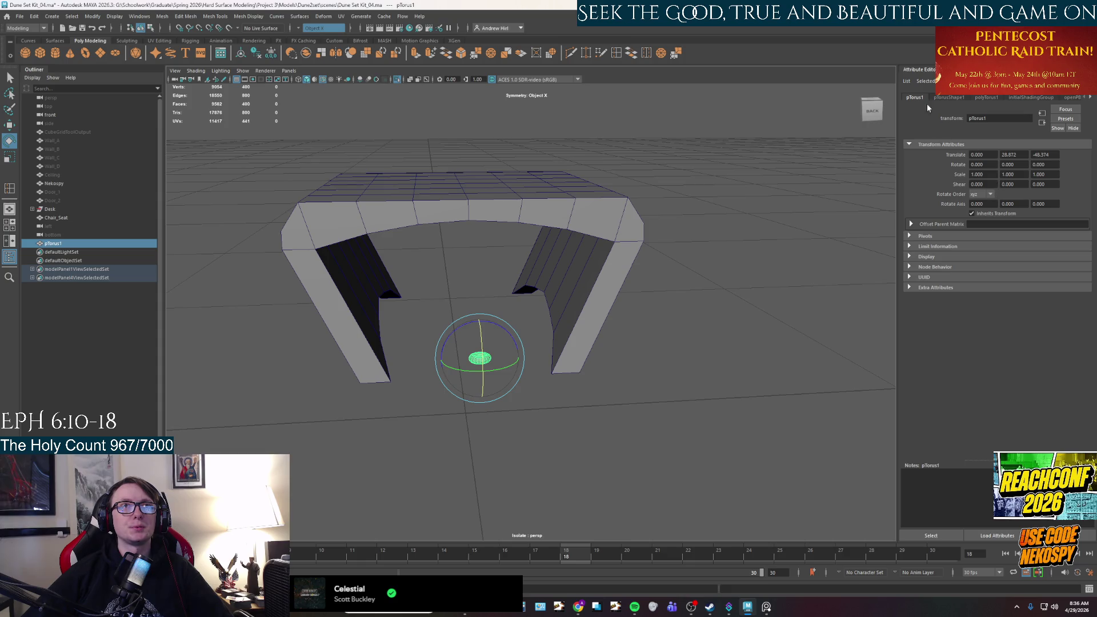
pyautogui.click(986, 97)
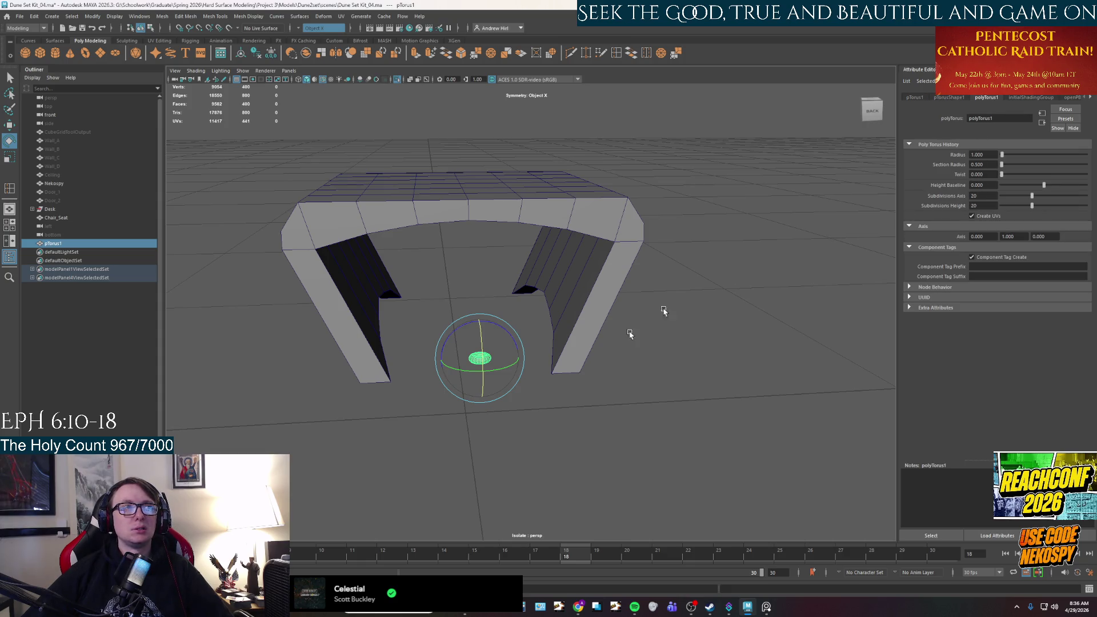
pyautogui.scroll(5, 629, 335)
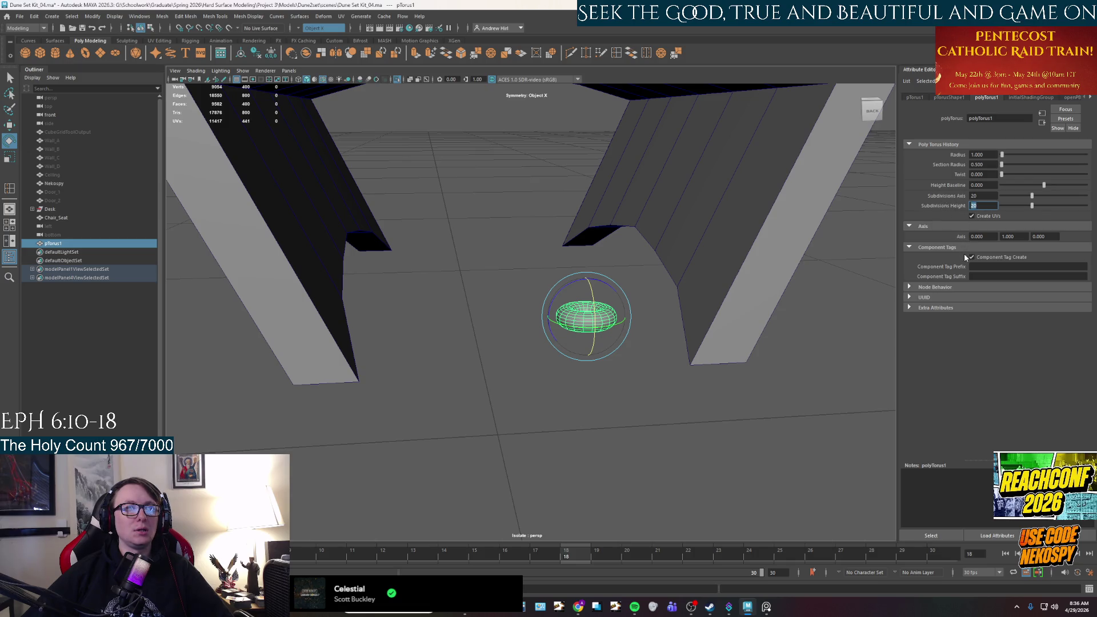
pyautogui.write('4')
pyautogui.press('Return')
pyautogui.click(971, 184)
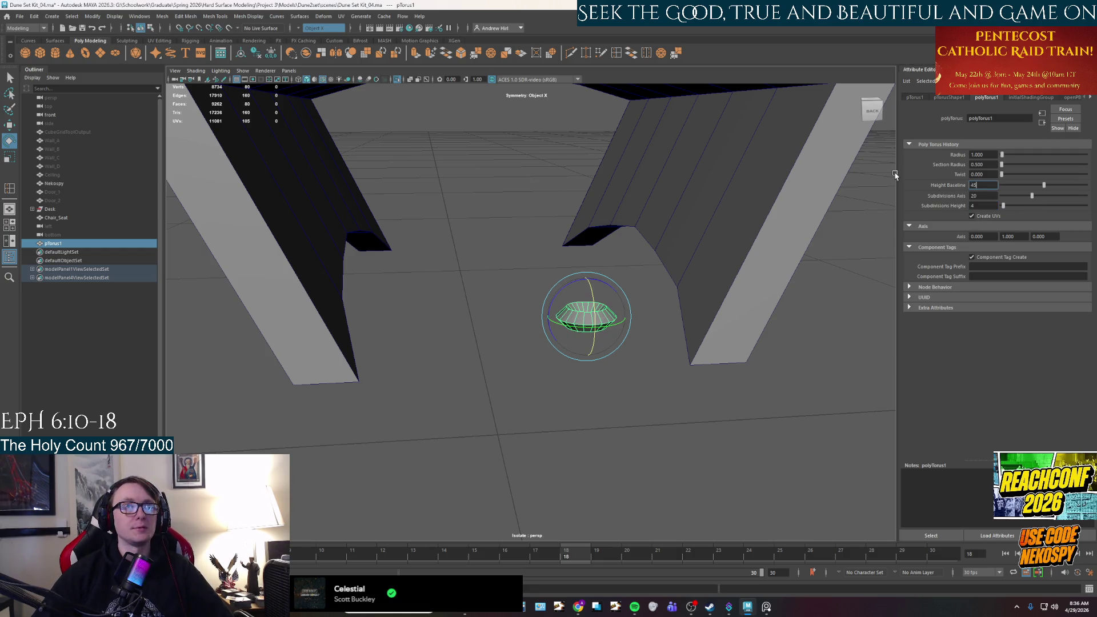
pyautogui.press('Return')
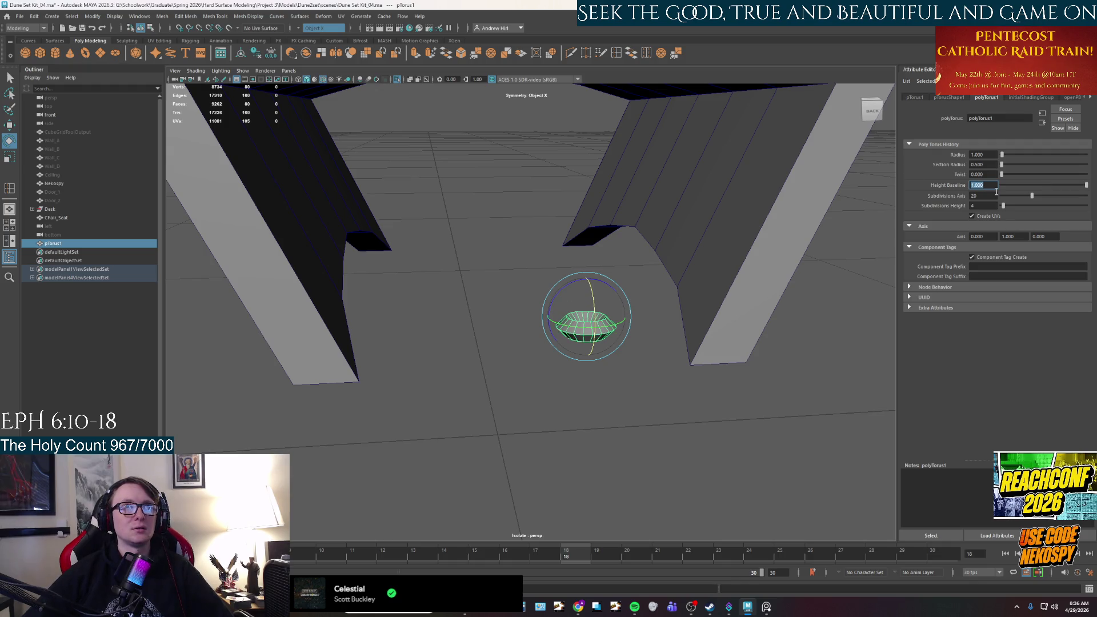
pyautogui.write('1')
pyautogui.press('Return')
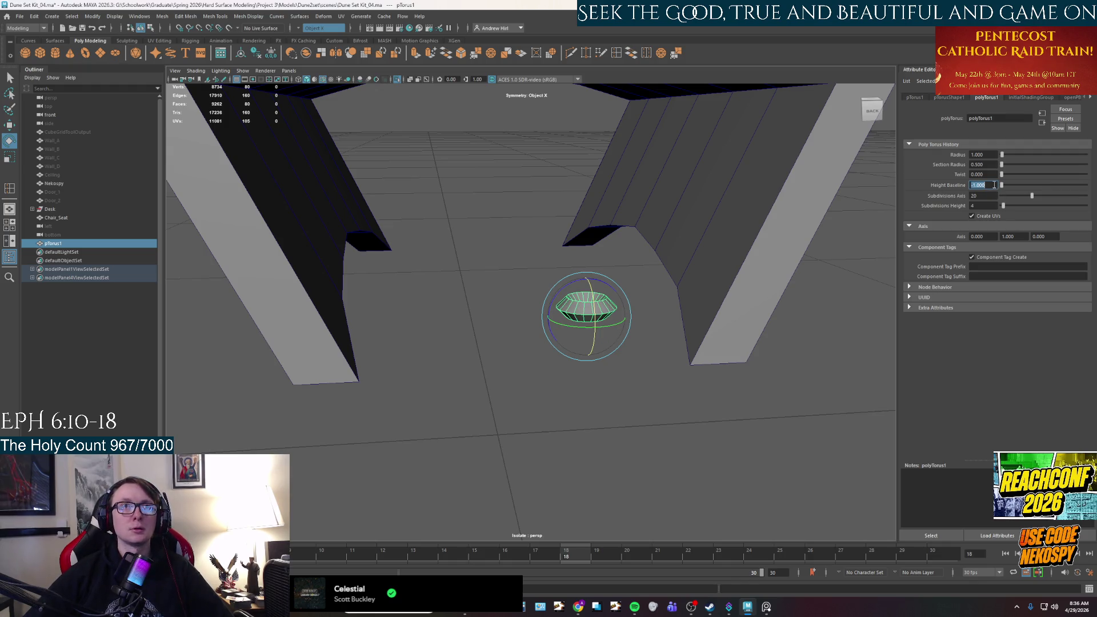
pyautogui.click(988, 171)
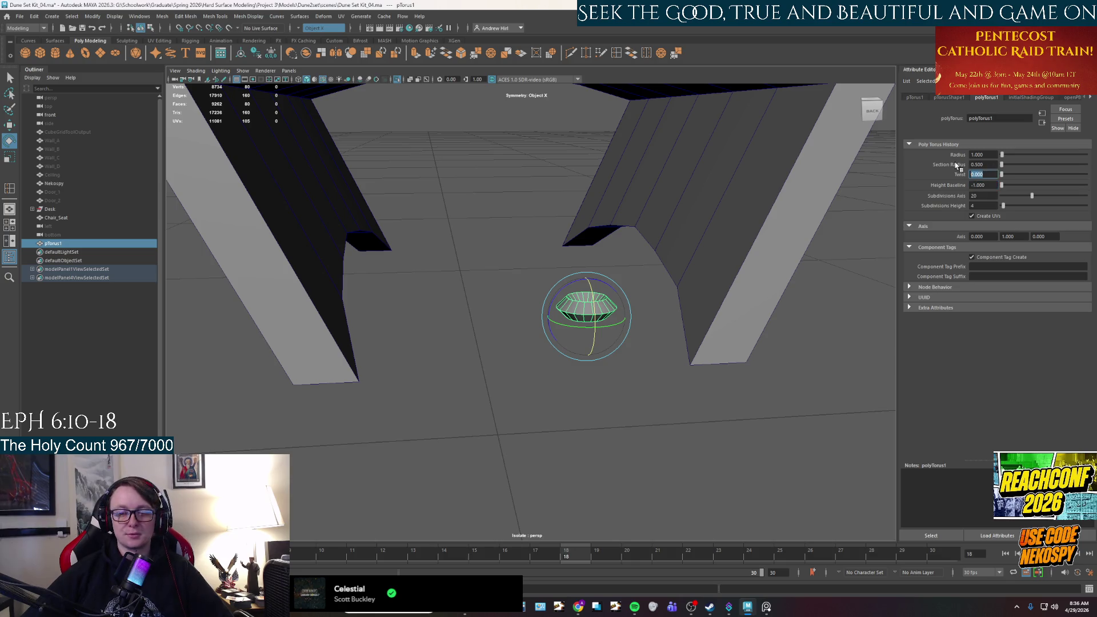
pyautogui.press('Return')
pyautogui.scroll(2, 680, 318)
# - Flatten the torus vertically, then enlarge it into a big upright ring
pyautogui.press('r')
pyautogui.moveTo(611, 279)
pyautogui.mouseDown()
pyautogui.moveTo(614, 299)
pyautogui.moveTo(597, 298)
pyautogui.moveTo(613, 299)
pyautogui.mouseUp()
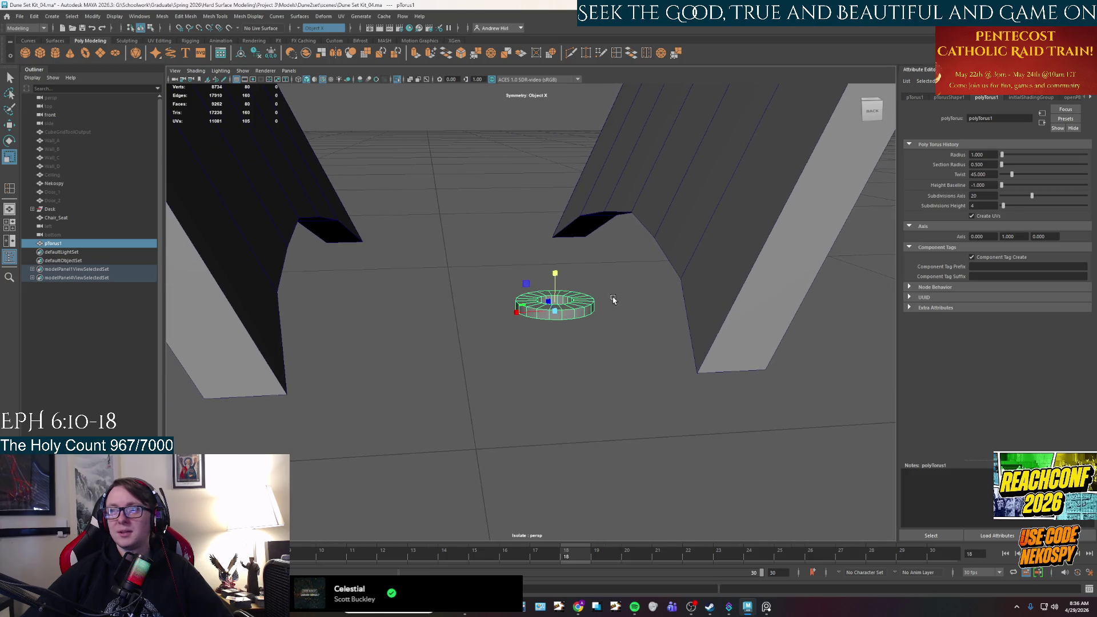
pyautogui.press('e')
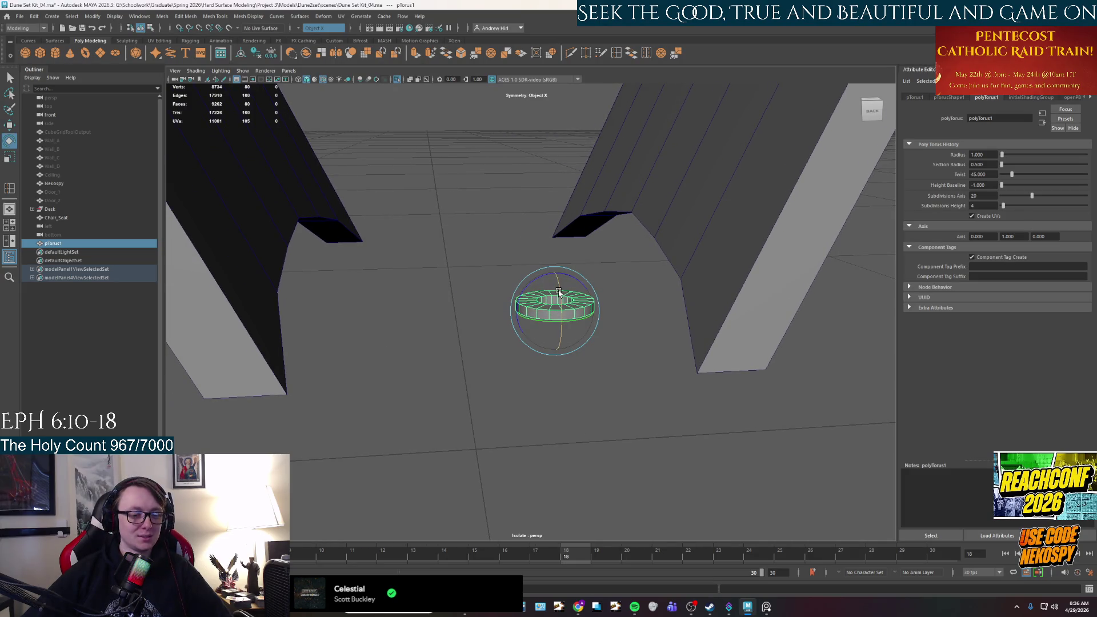
pyautogui.scroll(-5, 554, 300)
pyautogui.press('w')
pyautogui.moveTo(525, 293)
pyautogui.mouseDown()
pyautogui.moveTo(512, 183)
pyautogui.moveTo(429, 208)
pyautogui.moveTo(367, 159)
pyautogui.mouseUp()
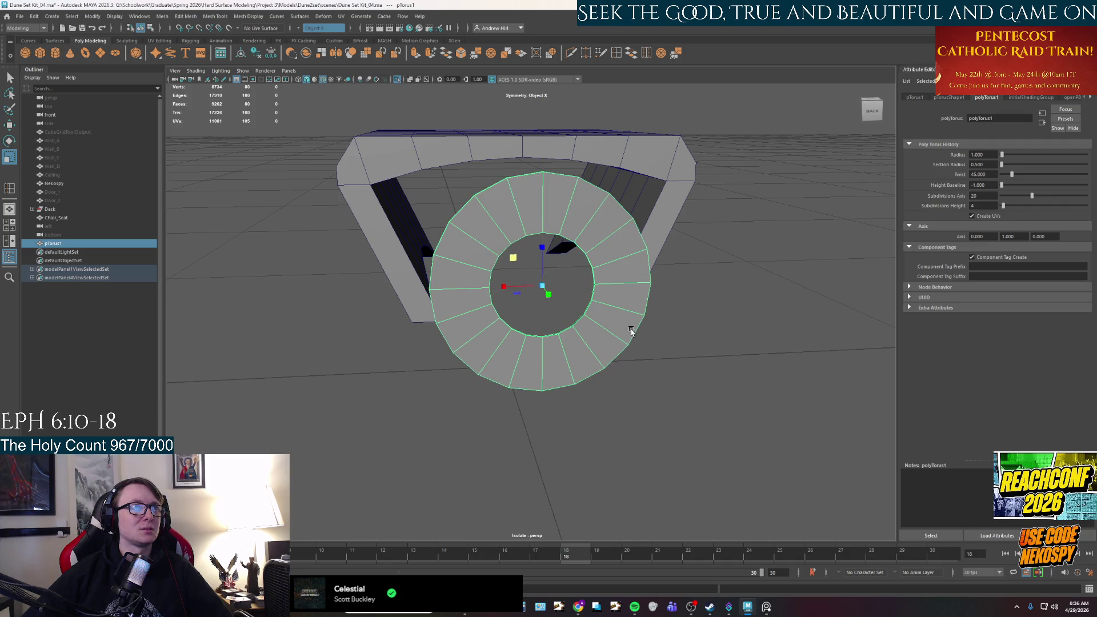
# - After checking the reference, move the torus up toward the arch and scale it wider and taller
pyautogui.click(766, 607)
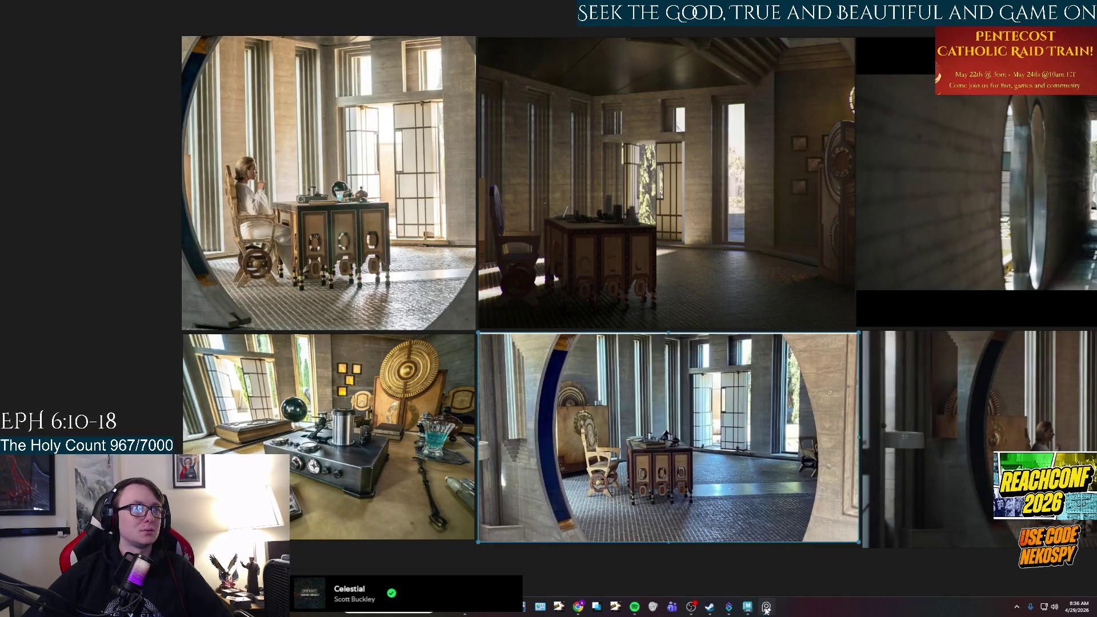
pyautogui.scroll(5, 230, 275)
pyautogui.click(766, 606)
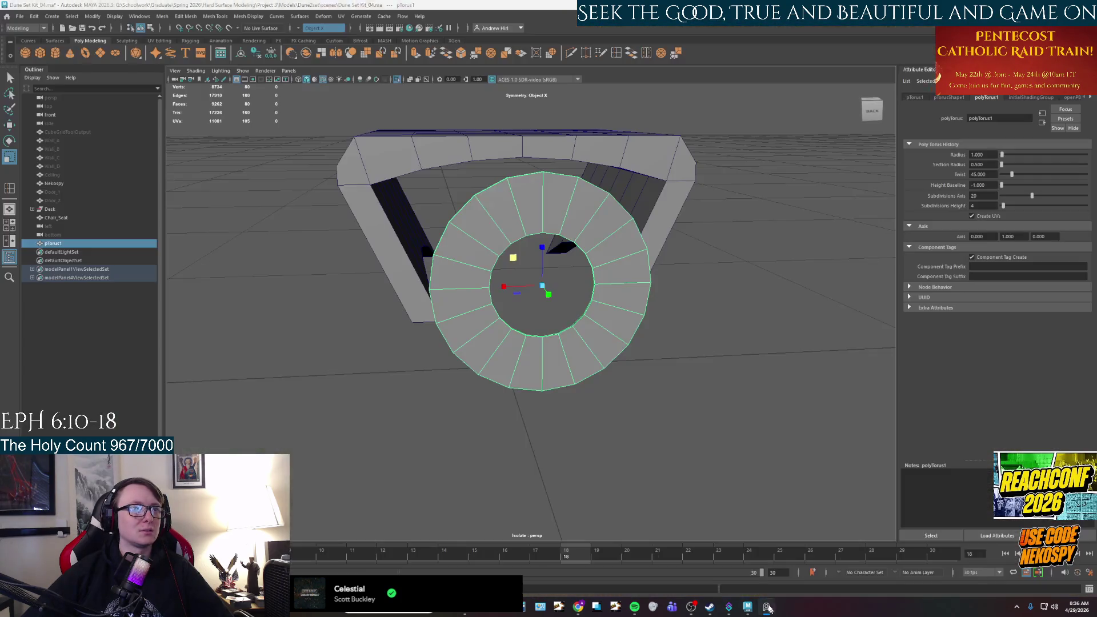
pyautogui.moveTo(577, 252)
pyautogui.keyDown('alt'); pyautogui.mouseDown()
pyautogui.moveTo(552, 263)
pyautogui.moveTo(565, 272)
pyautogui.moveTo(554, 225)
pyautogui.moveTo(592, 308)
pyautogui.moveTo(594, 352)
pyautogui.moveTo(562, 327)
pyautogui.moveTo(574, 421)
pyautogui.moveTo(678, 430)
pyautogui.moveTo(791, 485)
pyautogui.moveTo(856, 534)
pyautogui.mouseUp(); pyautogui.keyUp('alt')
pyautogui.press('w')
pyautogui.press('r')
pyautogui.press('w')
pyautogui.moveTo(666, 411)
pyautogui.mouseDown()
pyautogui.moveTo(519, 284)
pyautogui.moveTo(564, 343)
pyautogui.mouseUp()
pyautogui.press('r')
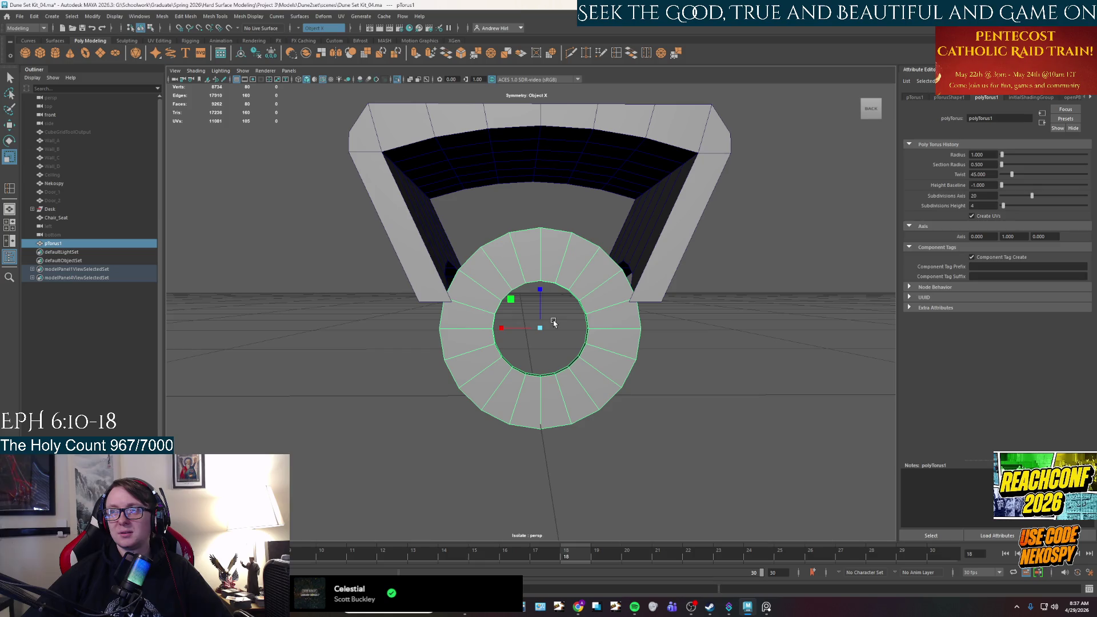
pyautogui.moveTo(510, 299)
pyautogui.mouseDown()
pyautogui.moveTo(485, 285)
pyautogui.moveTo(573, 335)
pyautogui.moveTo(600, 307)
pyautogui.moveTo(557, 322)
pyautogui.mouseUp()
pyautogui.press('w')
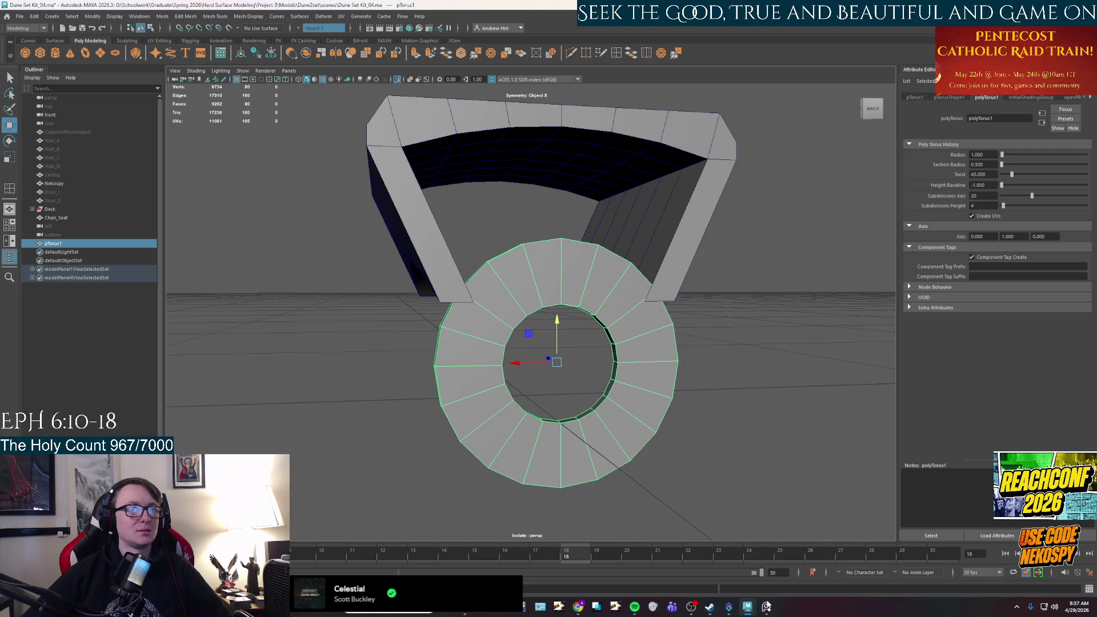
# - Recheck the chair reference and slide the ring along X against the seat side
pyautogui.click(765, 607)
pyautogui.click(764, 608)
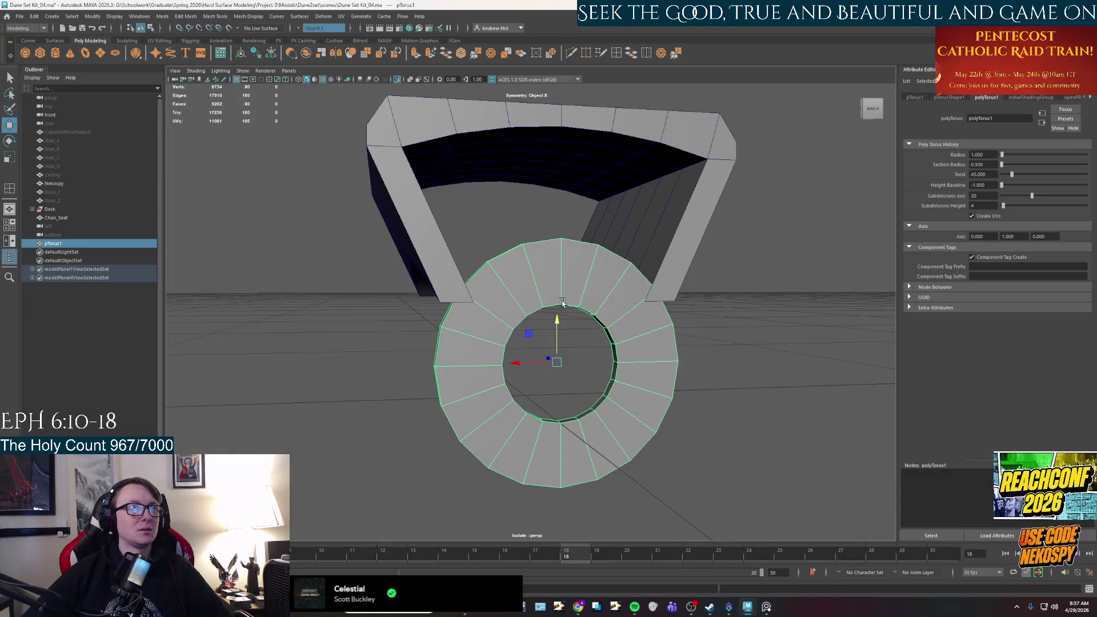
pyautogui.moveTo(557, 319)
pyautogui.keyDown('alt'); pyautogui.mouseDown()
pyautogui.moveTo(558, 297)
pyautogui.moveTo(557, 317)
pyautogui.moveTo(588, 294)
pyautogui.moveTo(526, 314)
pyautogui.moveTo(583, 318)
pyautogui.moveTo(720, 394)
pyautogui.mouseUp(); pyautogui.keyUp('alt')
pyautogui.scroll(2, 680, 306)
pyautogui.moveTo(681, 306)
pyautogui.keyDown('alt'); pyautogui.mouseDown()
pyautogui.moveTo(668, 299)
pyautogui.moveTo(653, 371)
pyautogui.moveTo(597, 348)
pyautogui.moveTo(704, 364)
pyautogui.moveTo(633, 372)
pyautogui.mouseUp(); pyautogui.keyUp('alt')
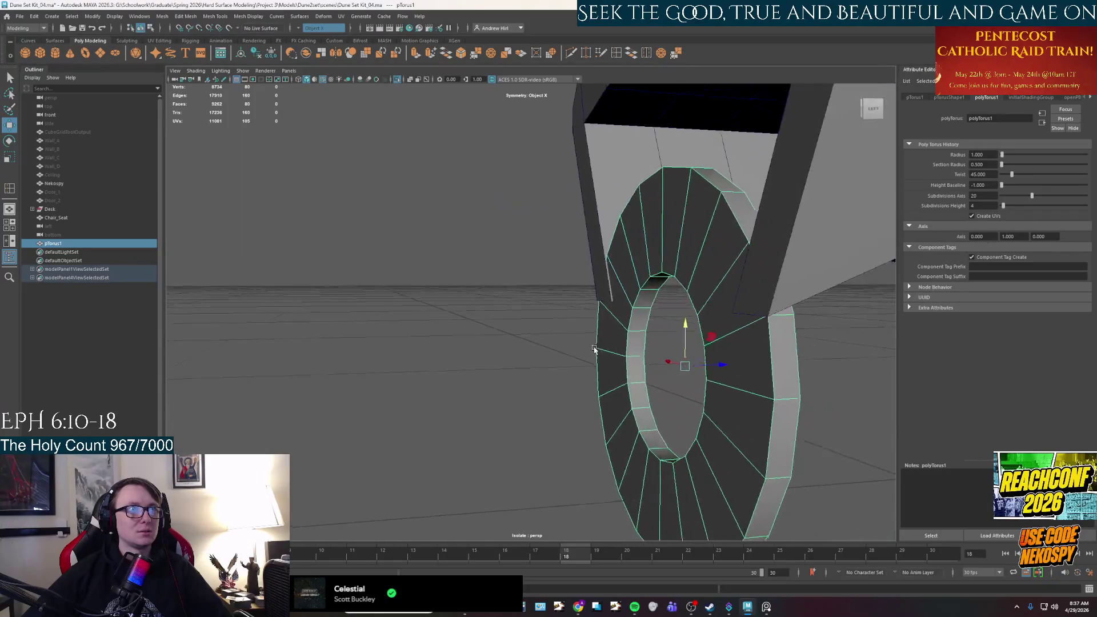
pyautogui.press('r')
pyautogui.press('w')
pyautogui.moveTo(724, 366); pyautogui.dragTo(726, 368)
# - Select the torus's inner face loop in face mode
pyautogui.click(571, 388)
pyautogui.moveTo(572, 389)
pyautogui.keyDown('alt'); pyautogui.mouseDown()
pyautogui.moveTo(550, 393)
pyautogui.moveTo(678, 417)
pyautogui.moveTo(698, 387)
pyautogui.moveTo(693, 348)
pyautogui.mouseUp(); pyautogui.keyUp('alt')
pyautogui.scroll(3, 610, 345)
pyautogui.keyDown('alt'); pyautogui.moveTo(610, 345); pyautogui.dragTo(549, 324); pyautogui.keyUp('alt')
pyautogui.moveTo(630, 331); pyautogui.dragTo(631, 337, button='right')
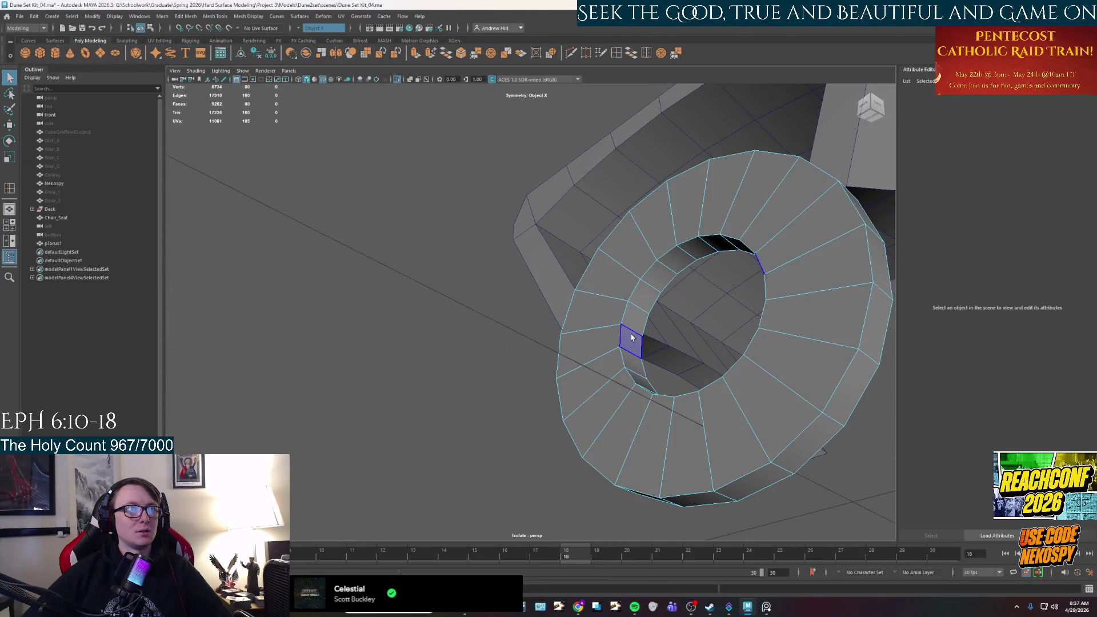
pyautogui.click(633, 335)
pyautogui.doubleClick(632, 335)
pyautogui.keyDown('alt'); pyautogui.moveTo(632, 335); pyautogui.dragTo(671, 388); pyautogui.keyUp('alt')
pyautogui.press('w')
# - Turn symmetry off, set Scale Tool axis orientation to World, and scale the inner loop outward
pyautogui.click(297, 30)
pyautogui.click(317, 34)
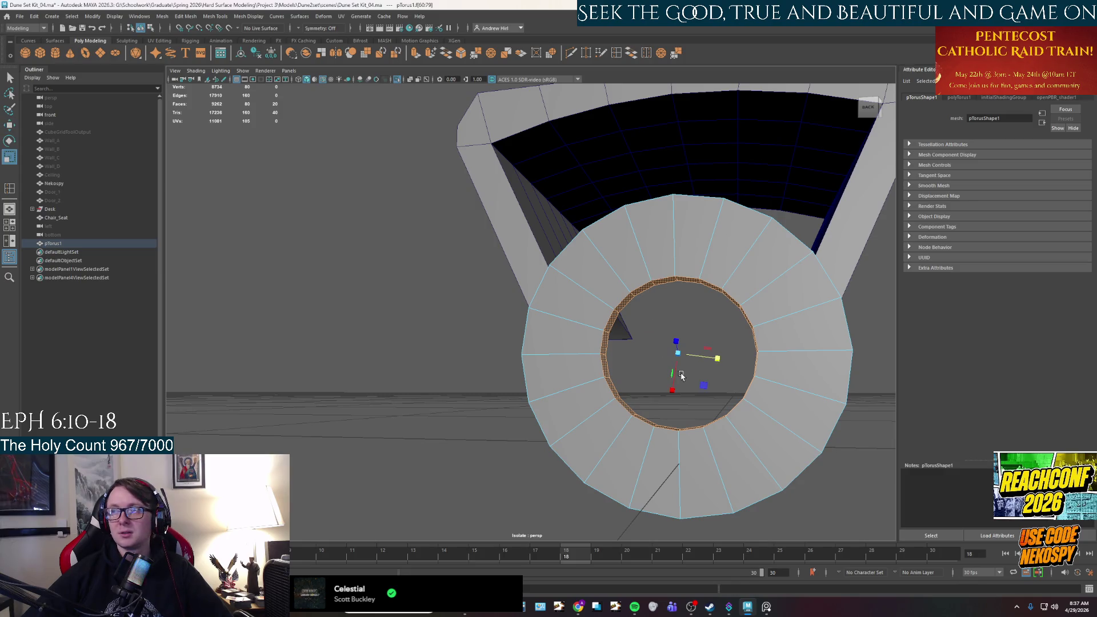
pyautogui.moveTo(708, 388)
pyautogui.keyDown('alt'); pyautogui.mouseDown()
pyautogui.moveTo(637, 389)
pyautogui.moveTo(619, 366)
pyautogui.mouseUp(); pyautogui.keyUp('alt')
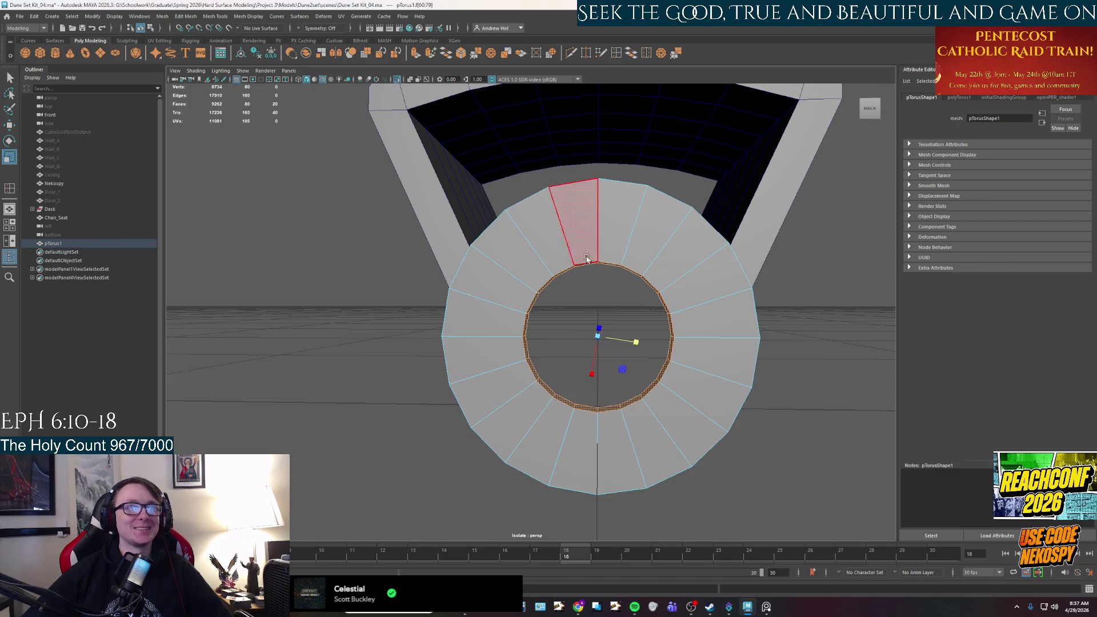
pyautogui.doubleClick(9, 157)
pyautogui.click(906, 239)
pyautogui.click(934, 246)
pyautogui.click(1028, 194)
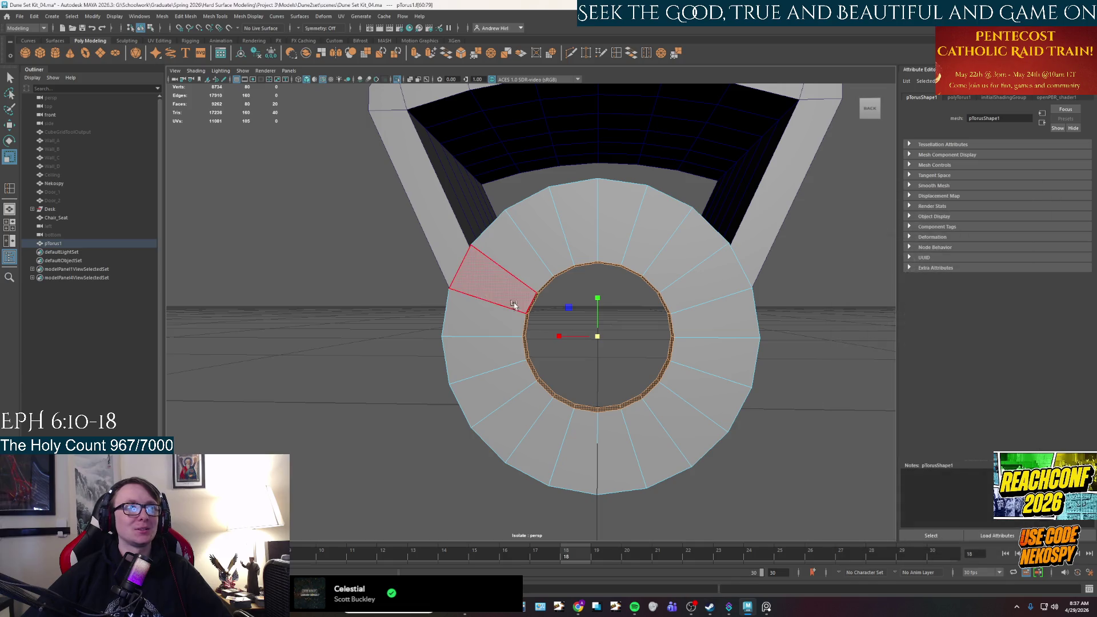
pyautogui.moveTo(569, 307)
pyautogui.mouseDown()
pyautogui.moveTo(551, 287)
pyautogui.moveTo(585, 313)
pyautogui.mouseUp()
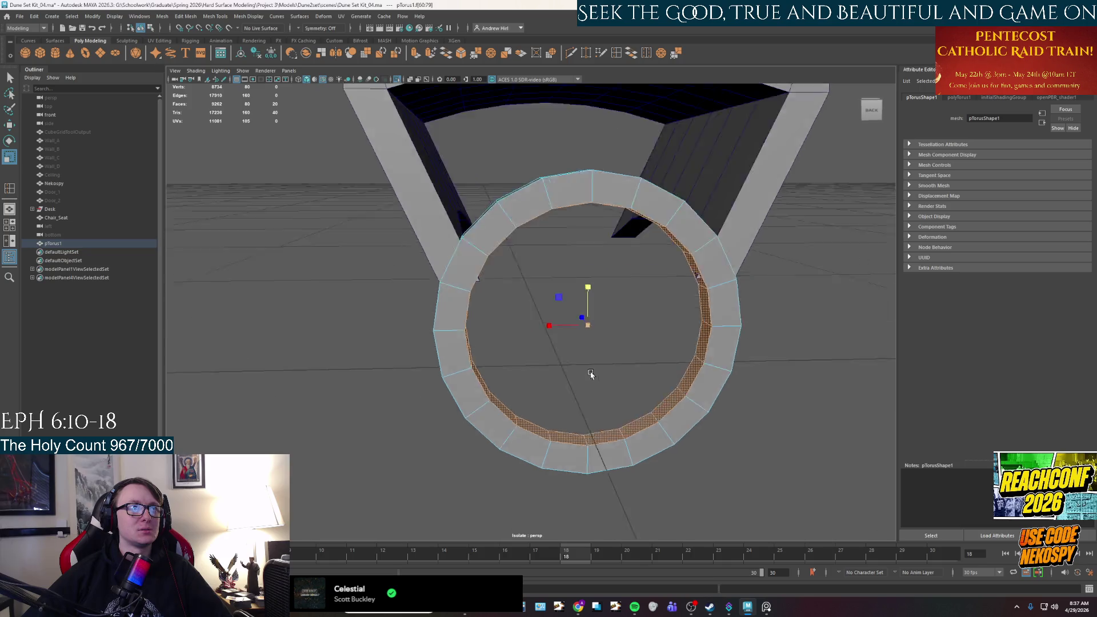